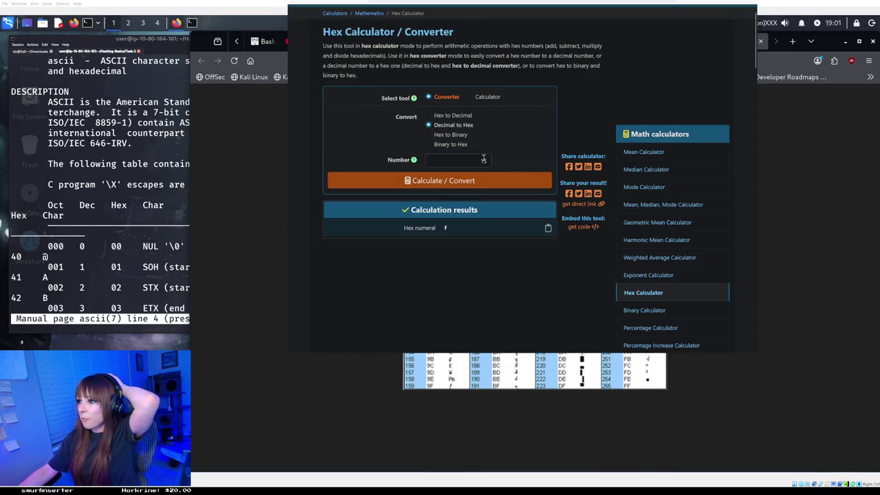
Convert decimal 1337 to hex, giving 539, then select the number for replacement
double_click(483, 160)
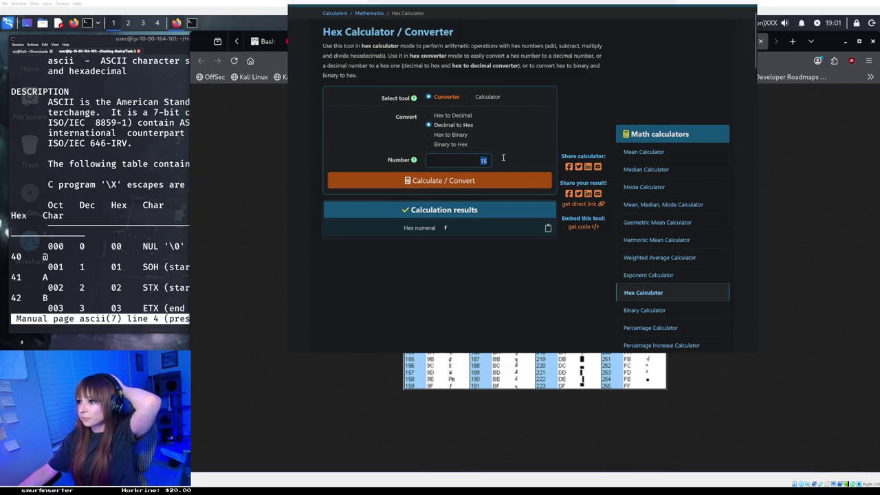
text(1)
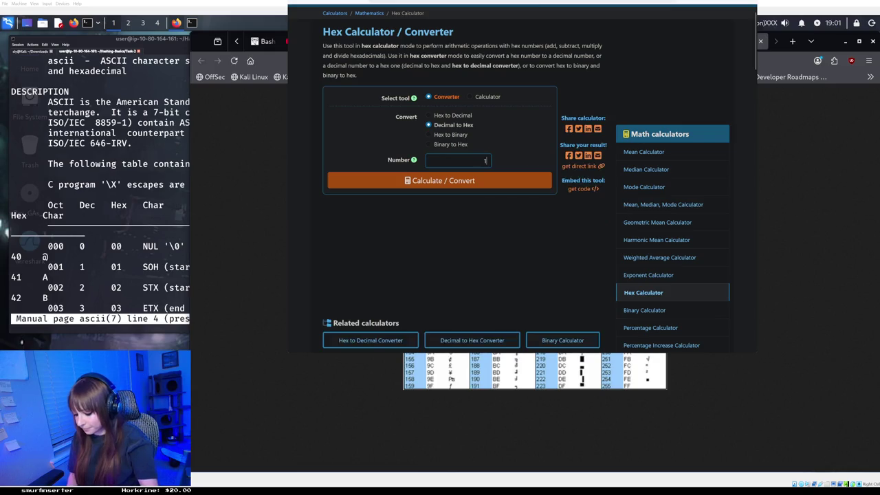
text(337)
click(499, 182)
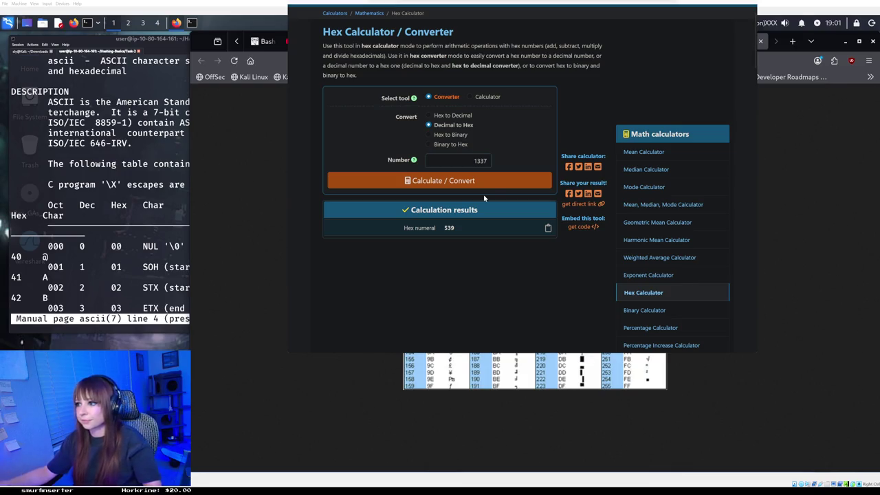
drag(474, 159, 492, 160)
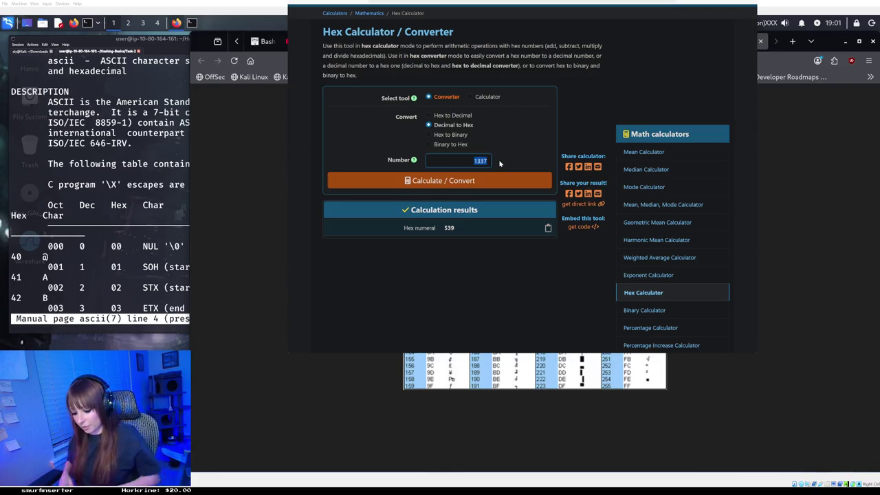
Convert decimal 16 to hex 10, then return to the terminal showing the ASCII manual
text(16)
key(Return)
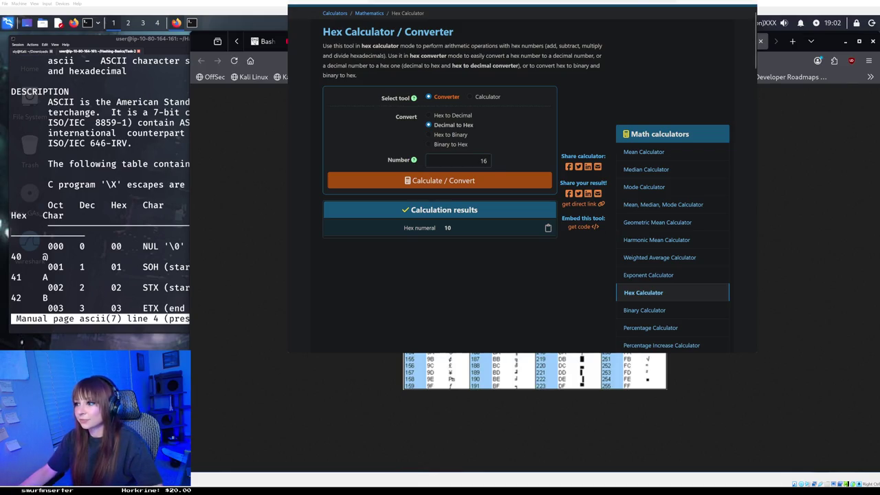
click(269, 269)
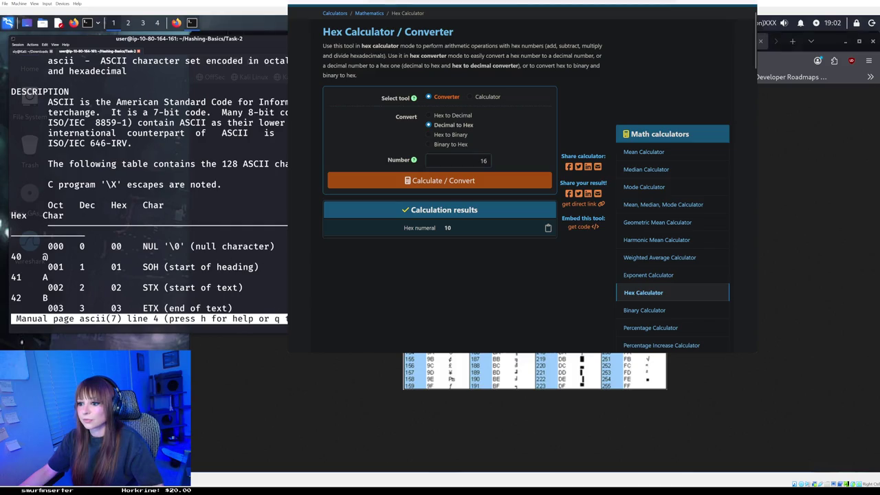
Scroll through the ASCII manual page and quit it back to the shell prompt
scroll(150, 190, down, 2)
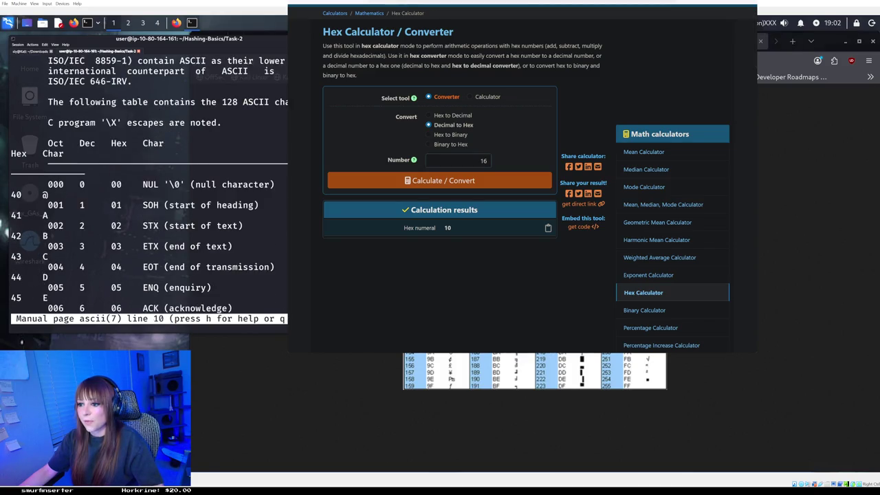
key(q)
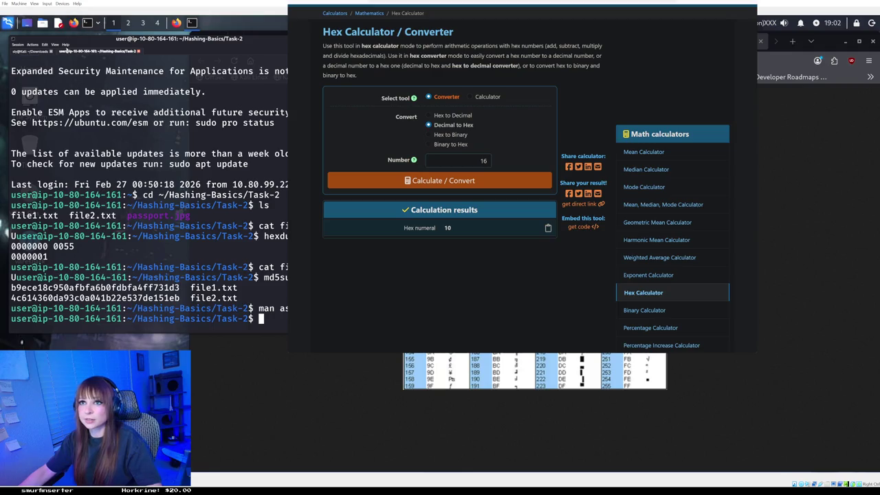
key(alt+Tab)
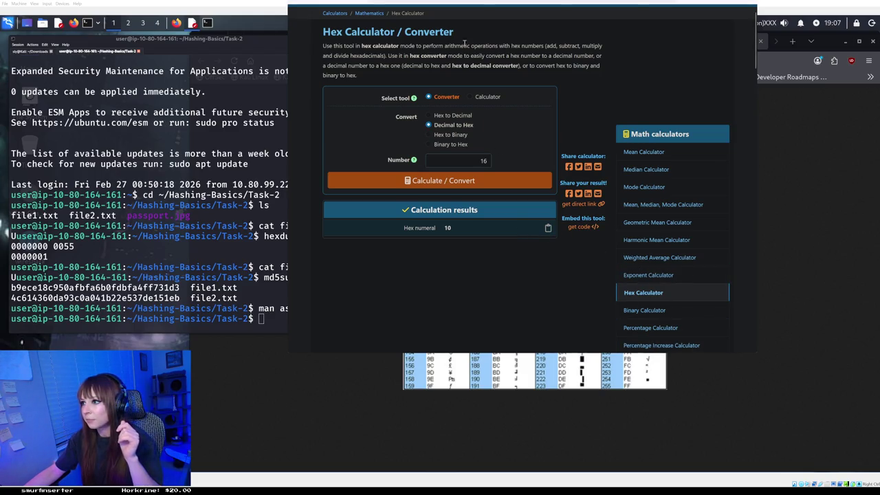
click(469, 96)
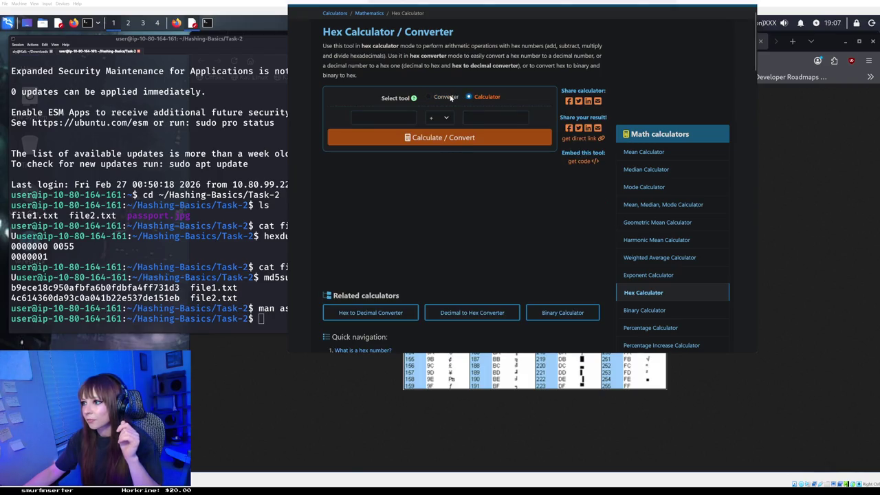
click(450, 98)
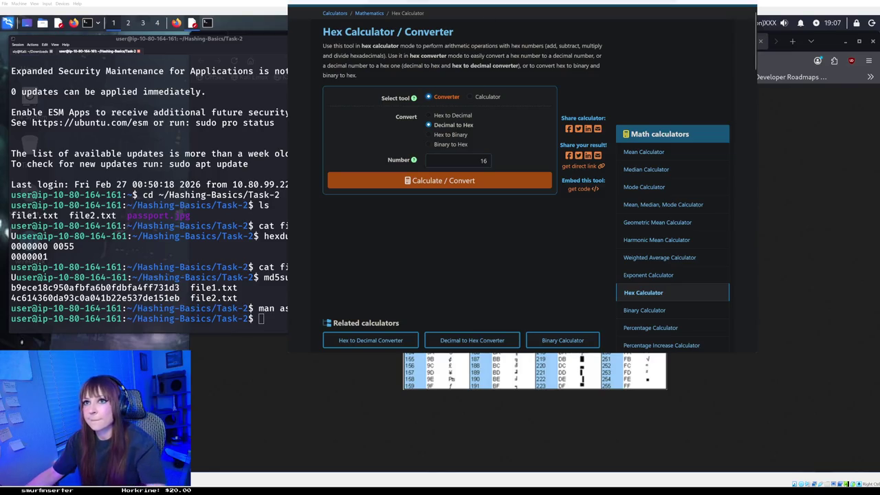
key(super)
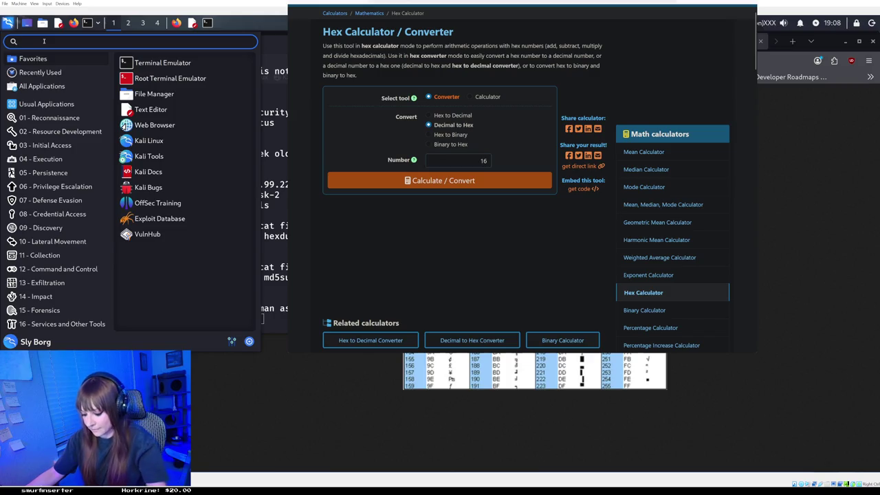
Search the launcher for 'cal' and start MATE Calculator
text(ca)
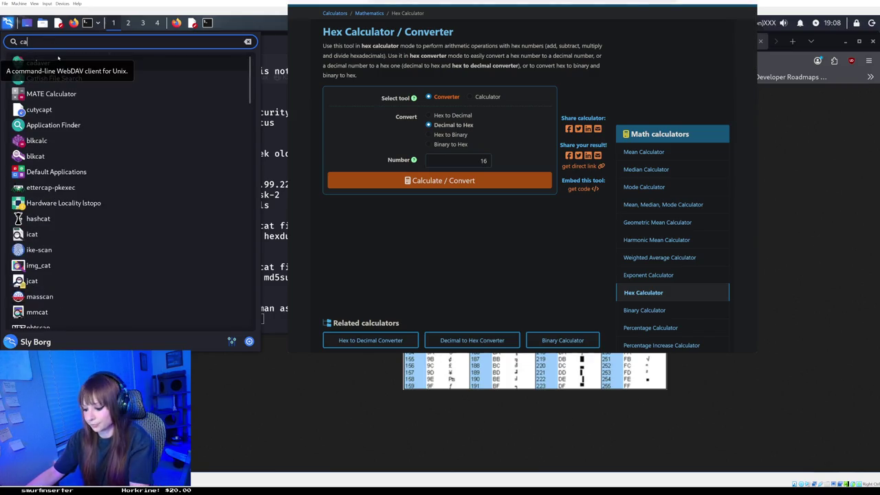
text(l)
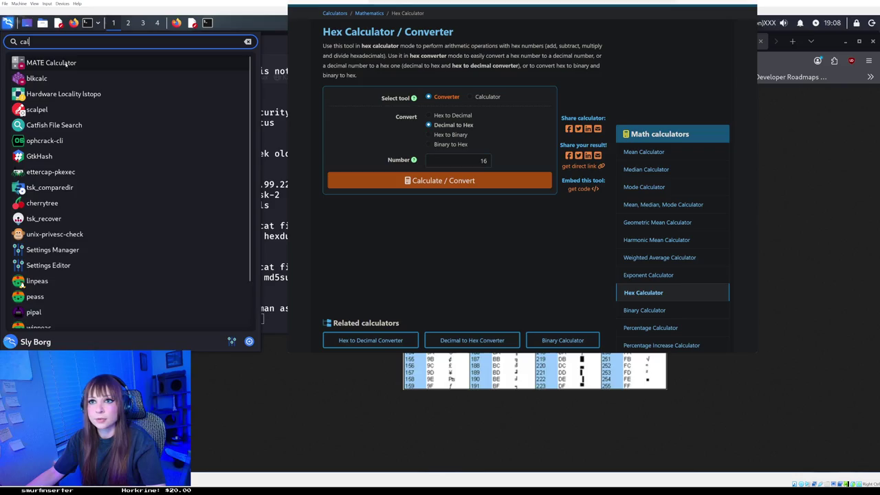
click(66, 63)
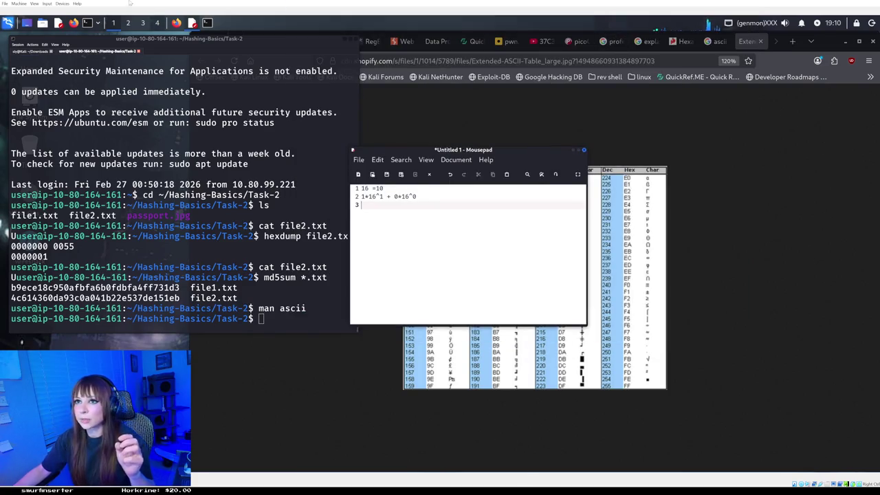
Reopen the calculator via 'cal' and enter hex digits 1, 2, then 3 to compare decimal values
key(super)
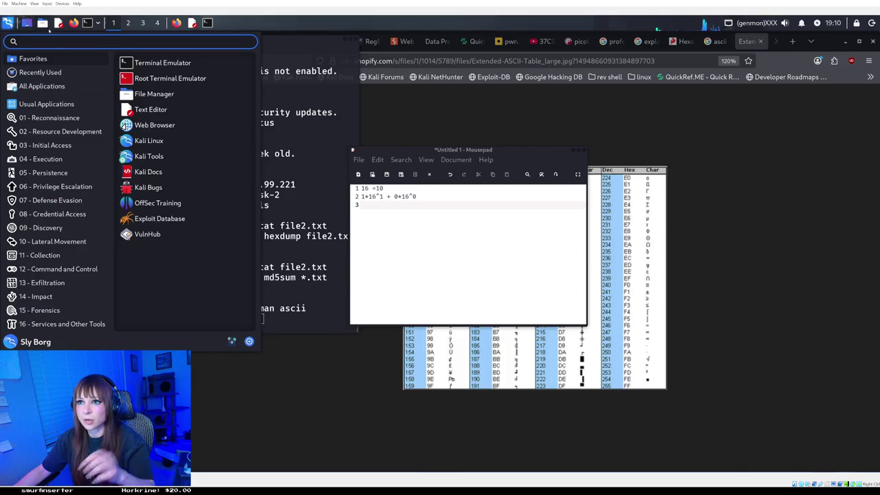
text(cal)
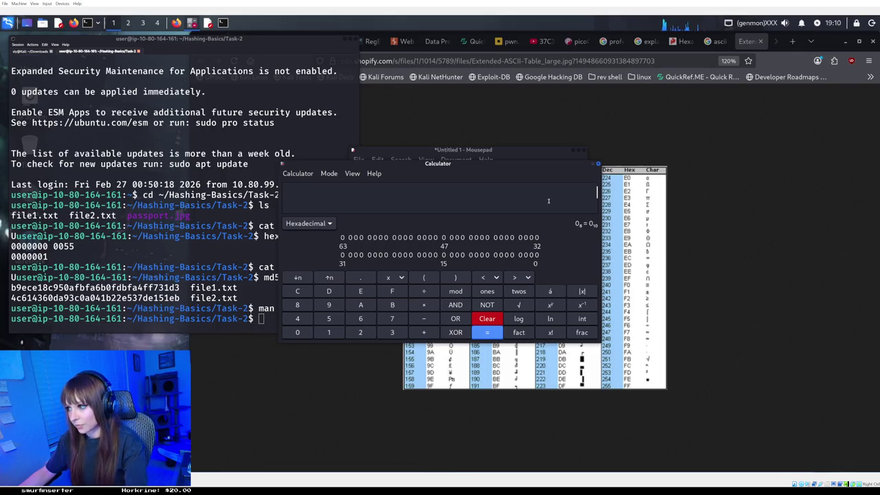
text(1)
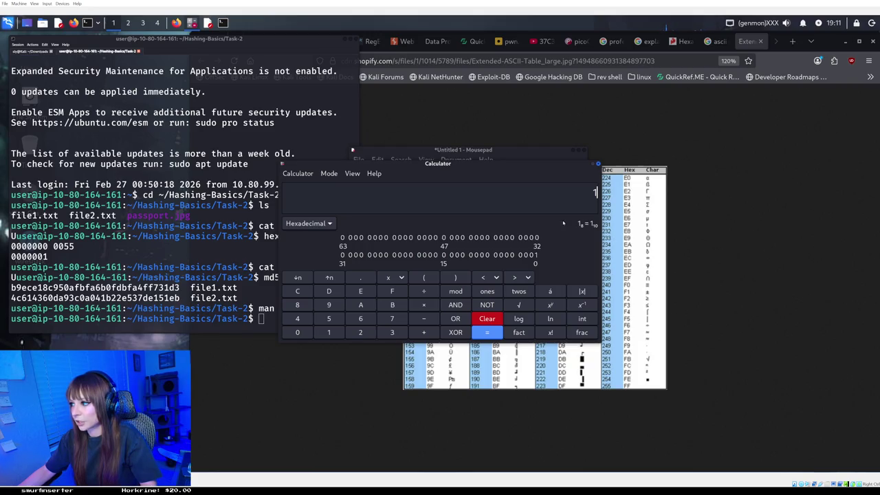
key(BackSpace)
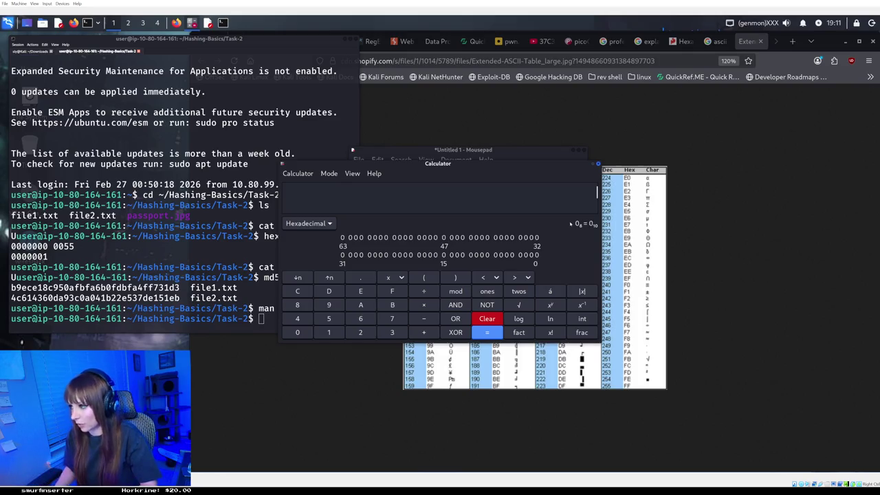
text(2)
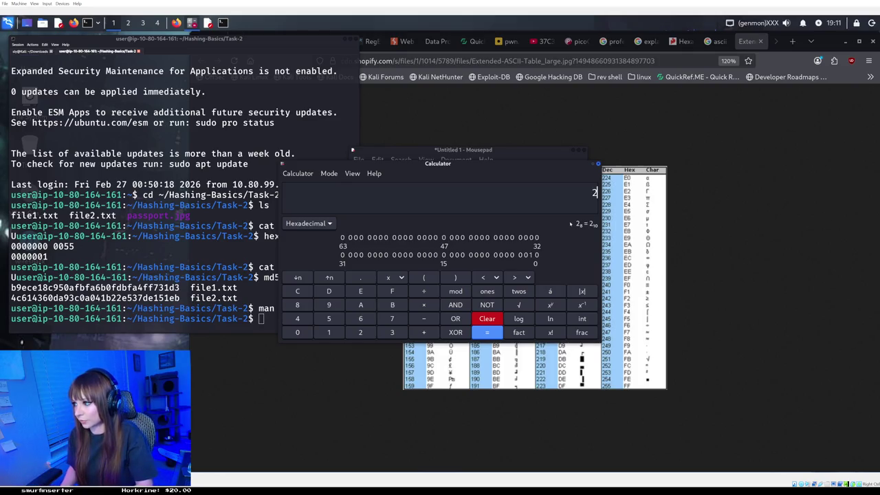
key(BackSpace)
text(3)
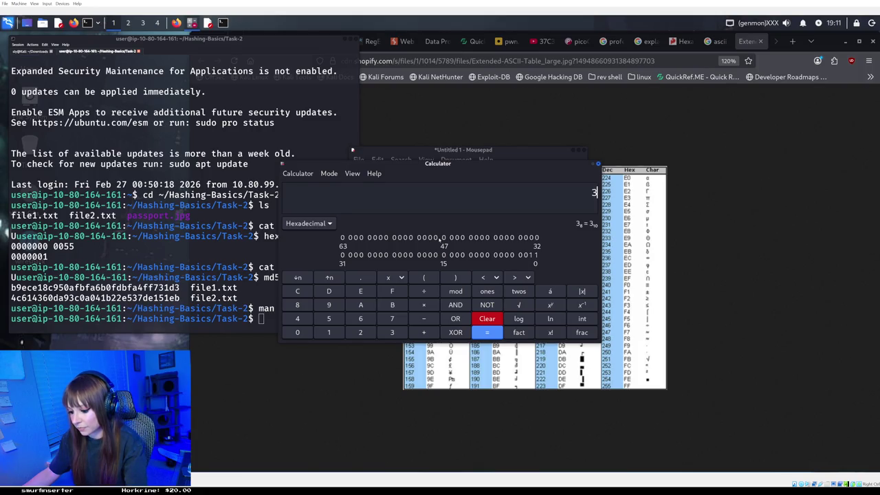
Keep the base on Hexadecimal and look through the View menu options before closing it
click(319, 224)
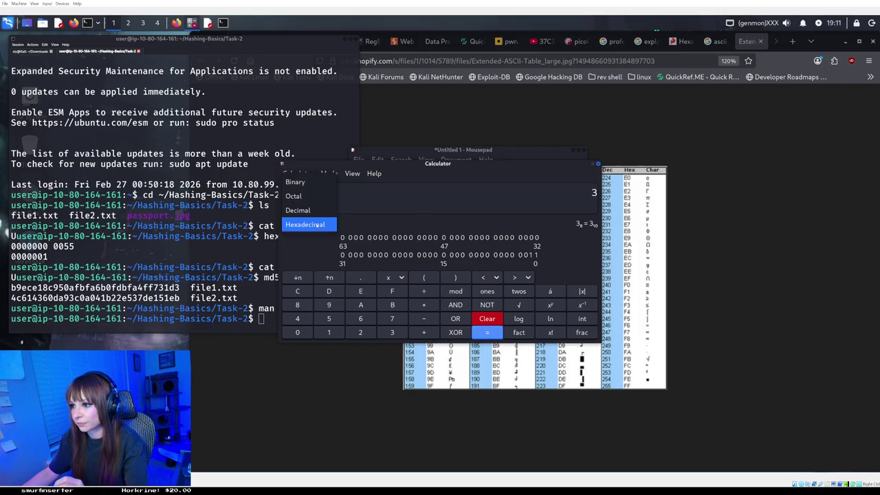
click(322, 225)
click(328, 173)
mouse_move(351, 177)
mouse_move(298, 173)
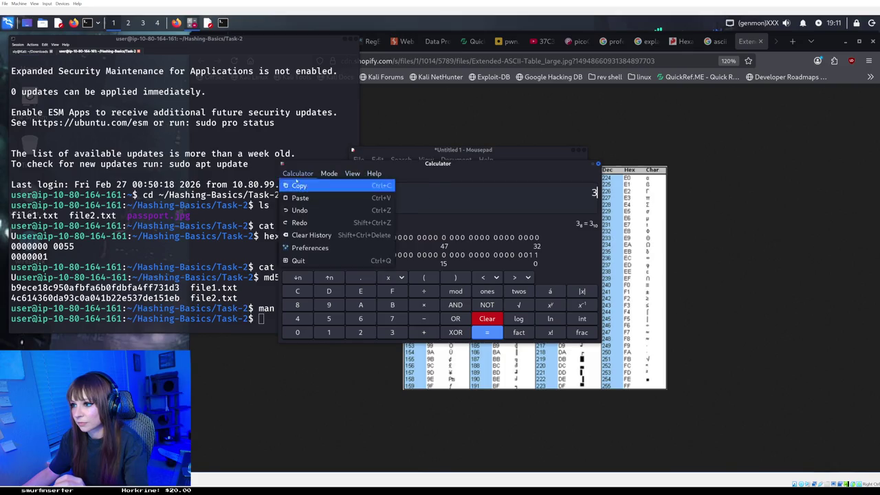
click(457, 232)
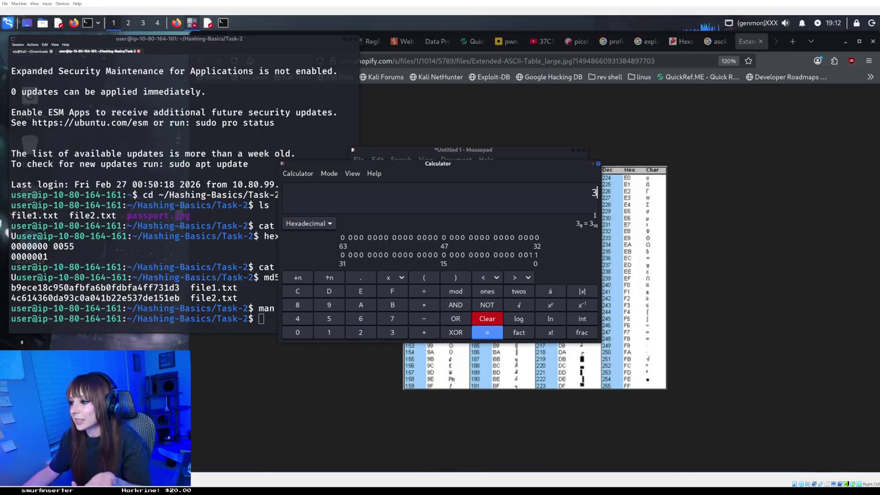
Check hex digits 4, 5, 6 and 7 against their decimal values
key(BackSpace)
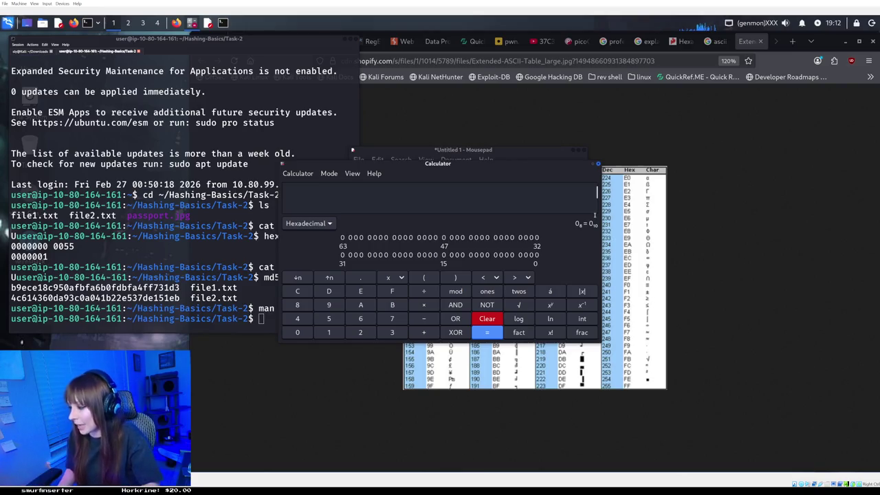
text(4)
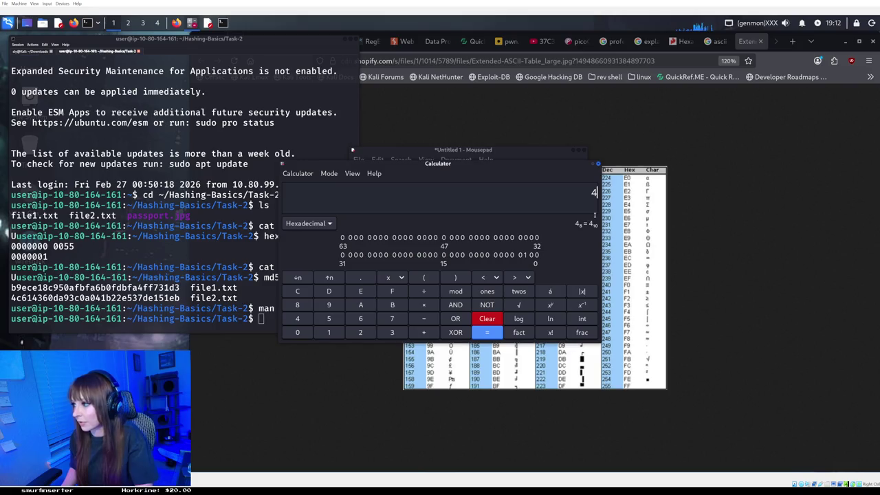
key(BackSpace)
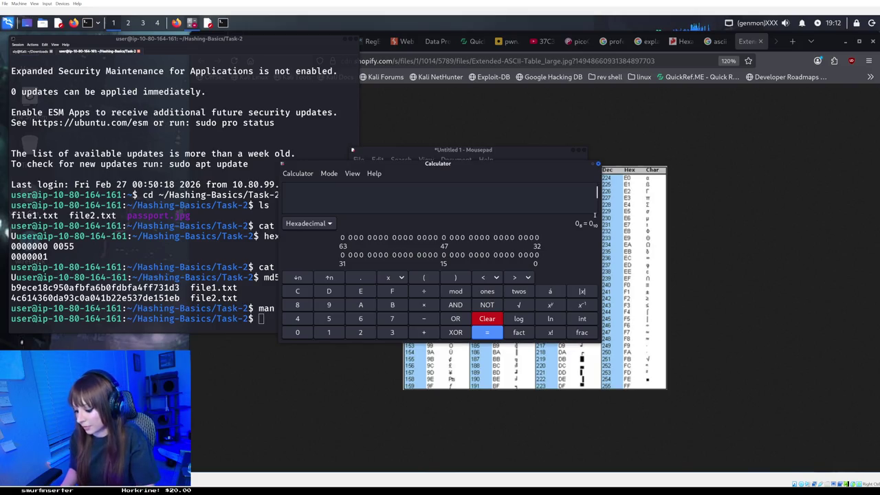
text(5)
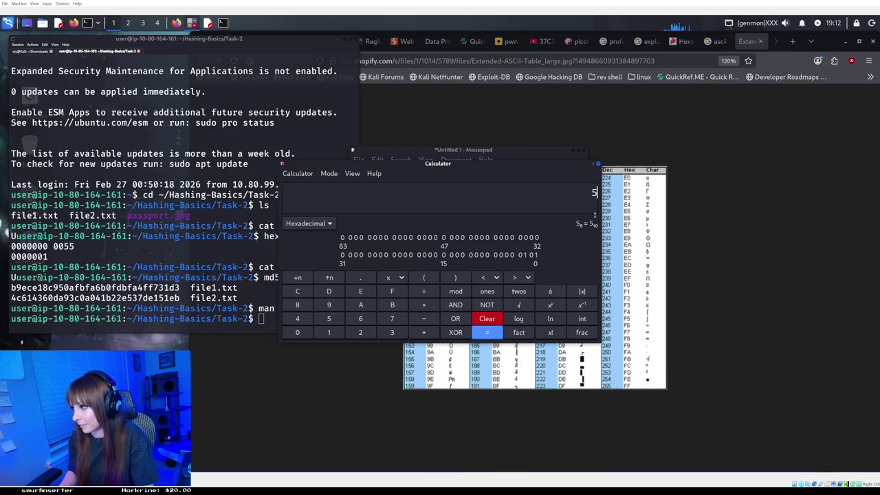
key(BackSpace)
text(6)
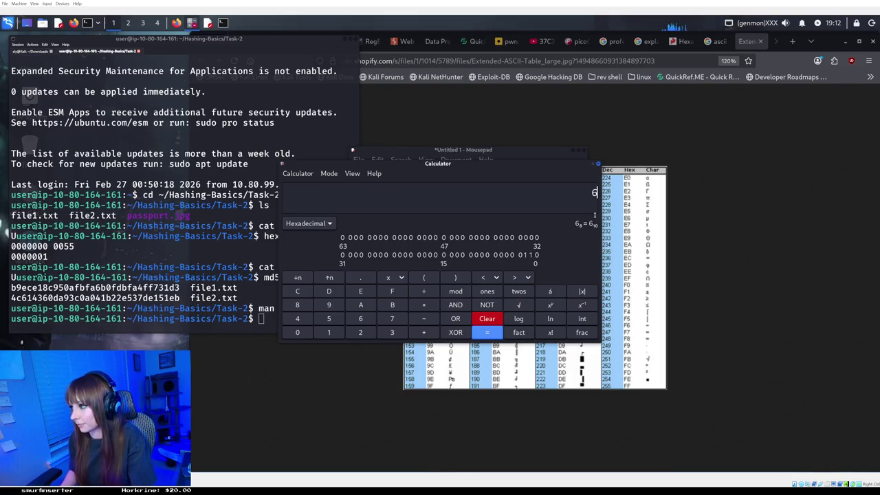
key(BackSpace)
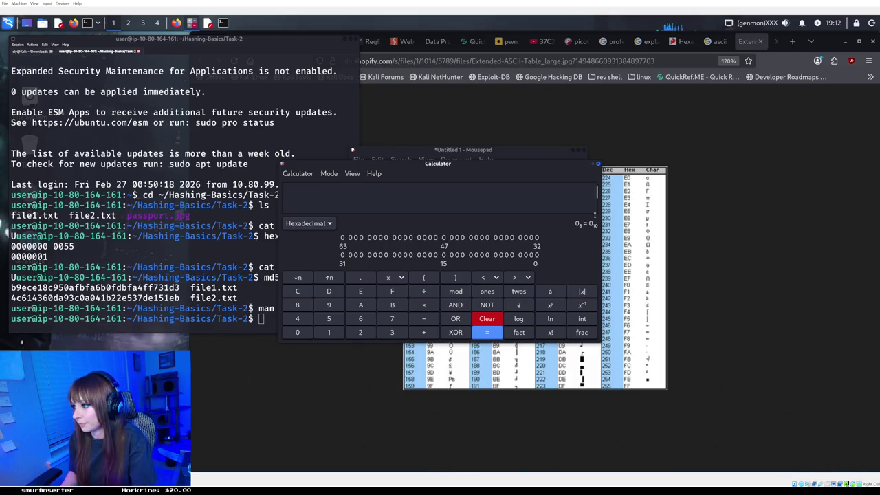
text(7)
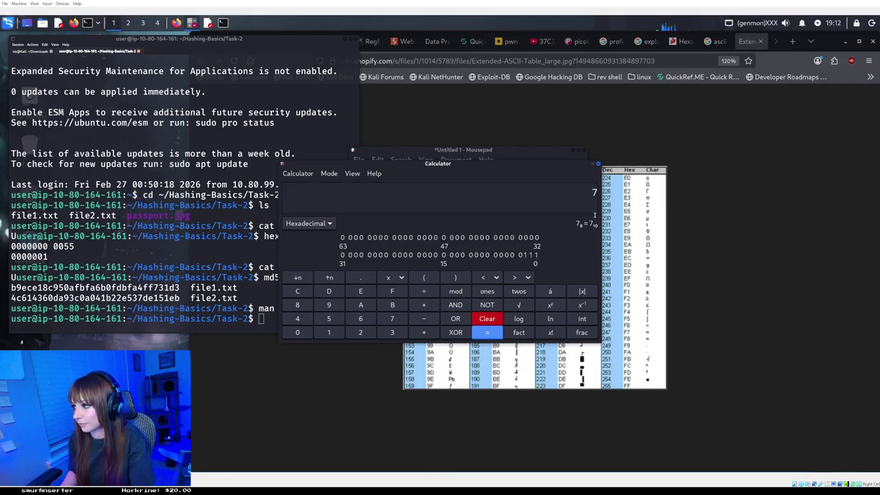
Check hex 8 and 9, then enter hex 10 to see it equals decimal 16
key(BackSpace)
text(8)
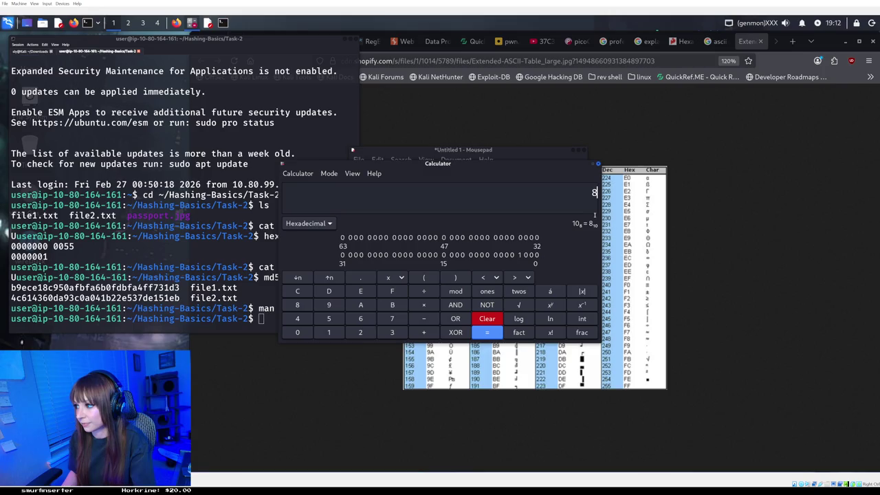
key(BackSpace)
text(9)
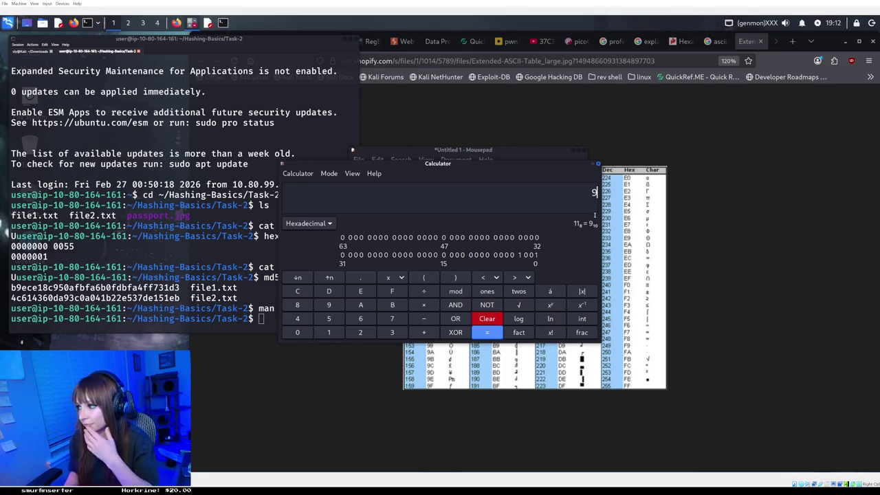
key(BackSpace)
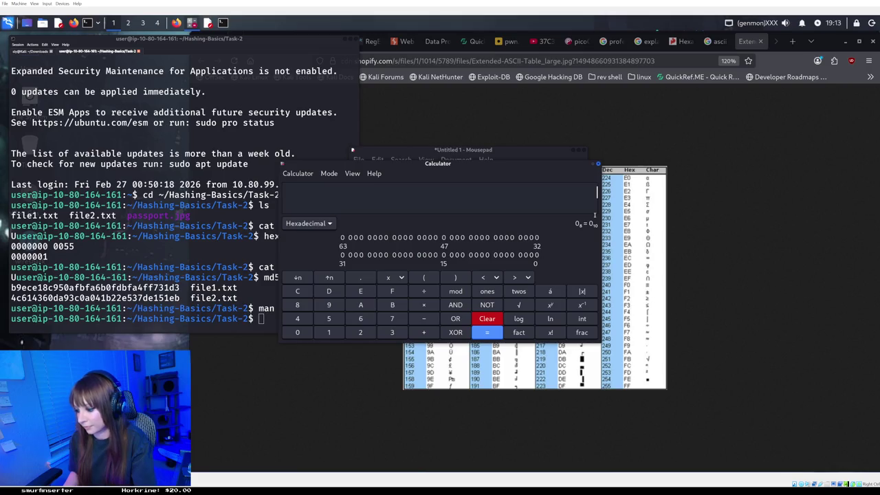
text(10)
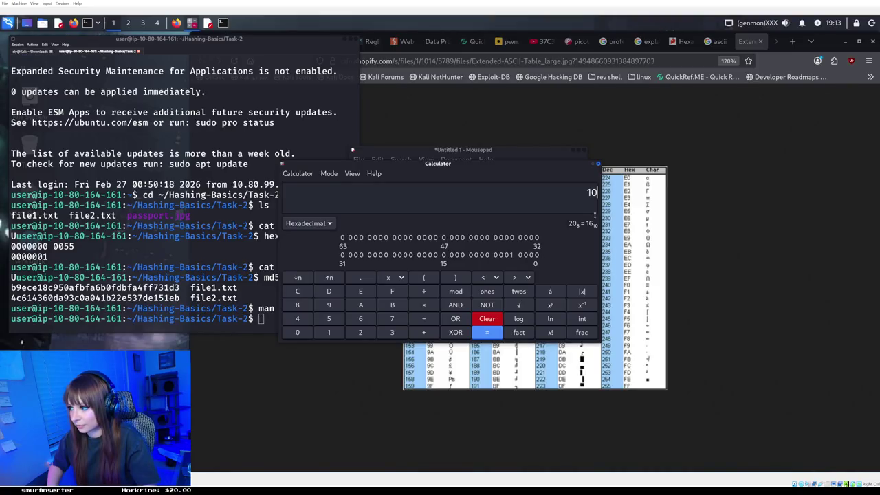
Enter hex 11, 12, 13 and 14, confirming hex 14 equals decimal 20
key(BackSpace)
text(1)
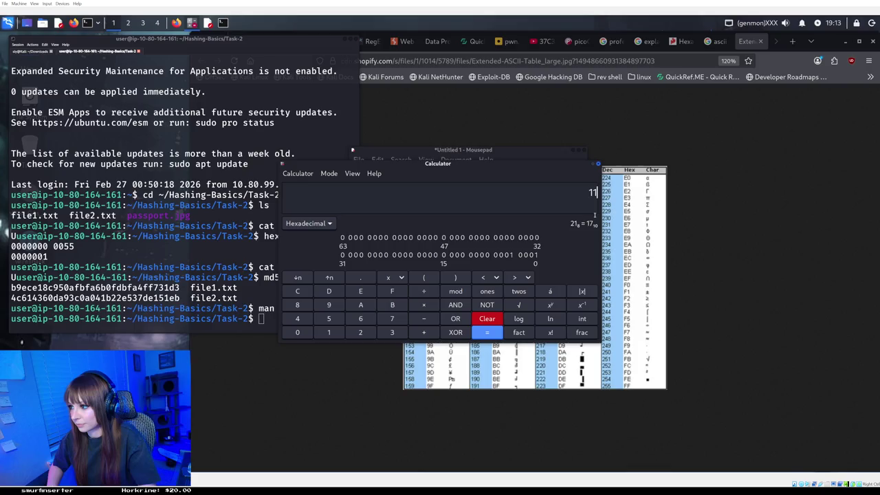
key(BackSpace)
text(2)
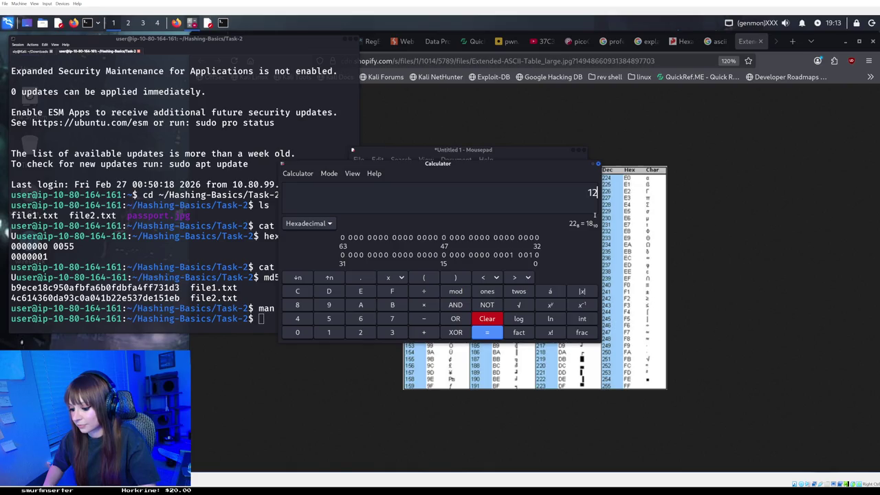
key(BackSpace)
text(3)
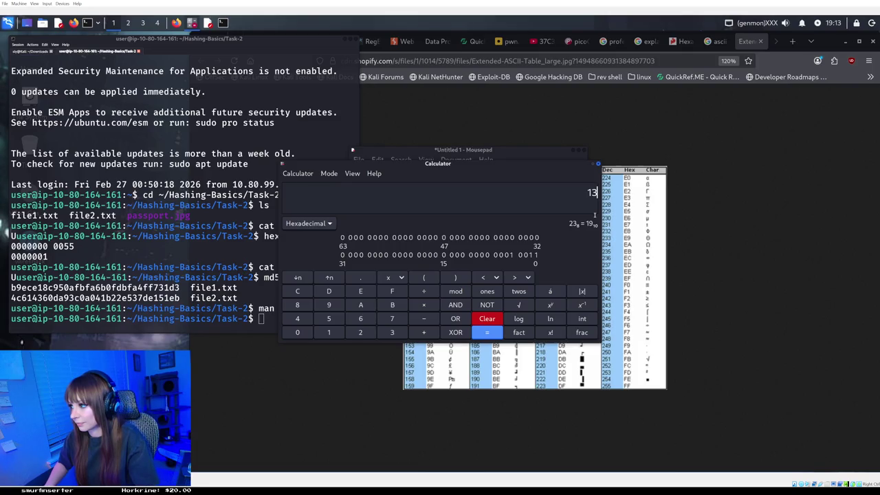
key(BackSpace)
key(BackSpace)
text(14)
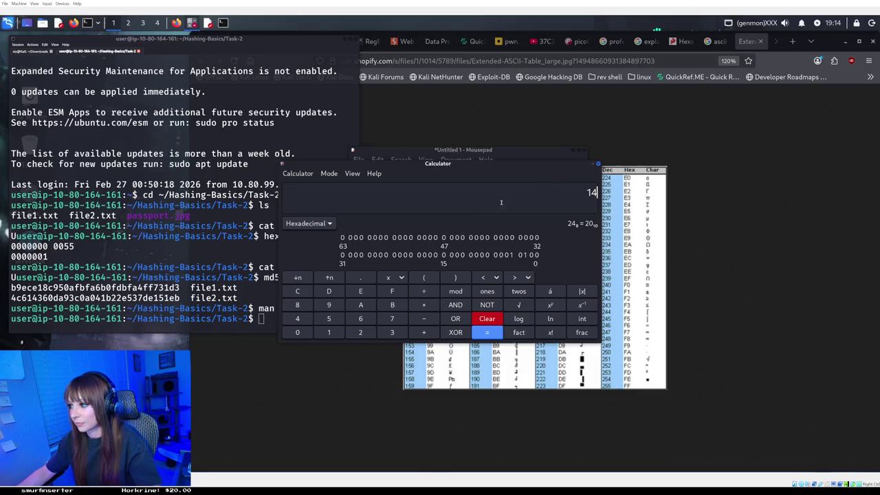
click(318, 225)
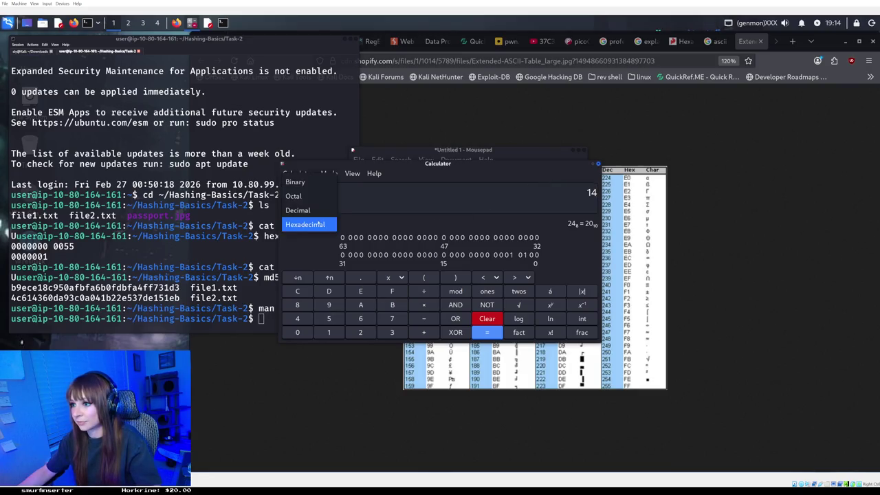
Switch the base to decimal and enter 15, confirming it equals hex F
click(317, 209)
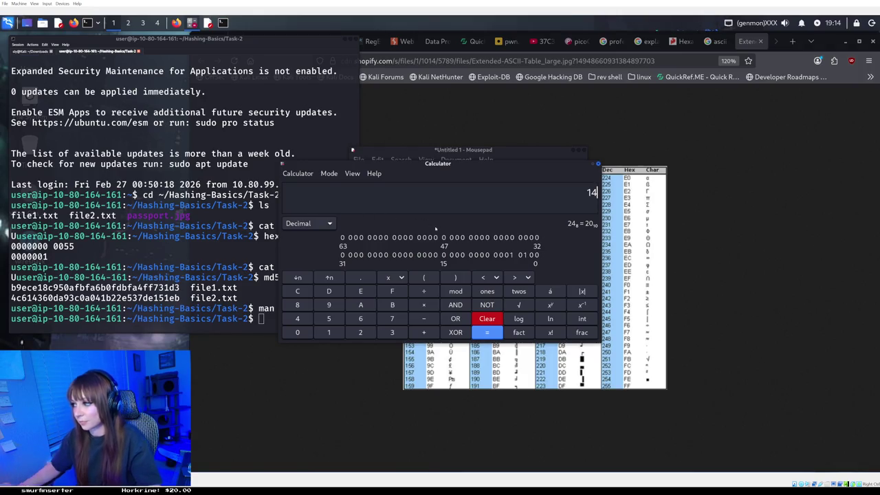
key(BackSpace)
text(5)
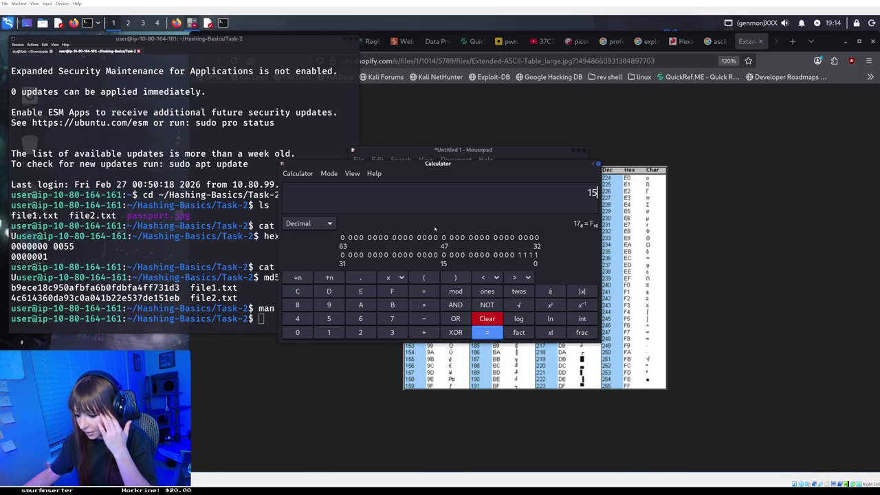
click(308, 223)
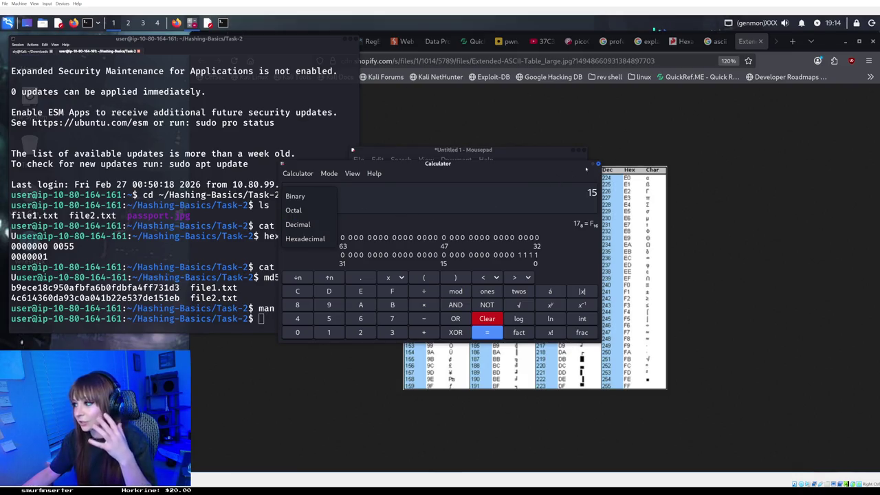
click(488, 170)
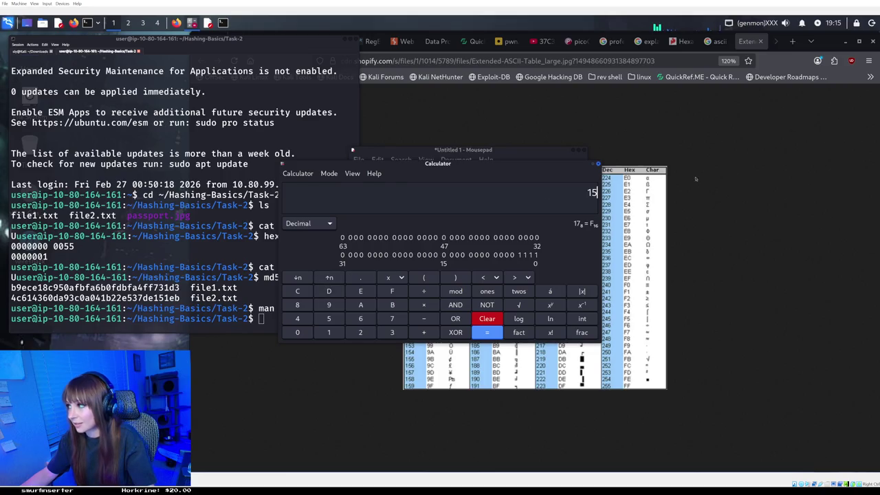
click(209, 60)
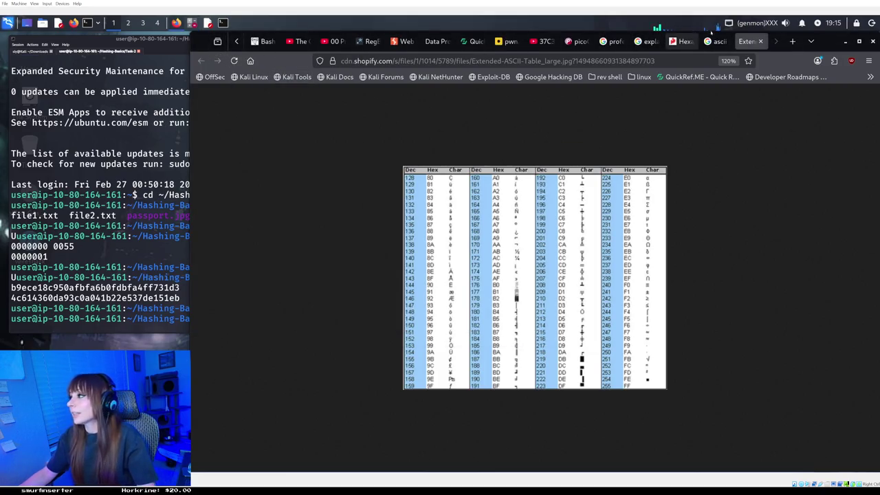
Open the alfredstate.edu ASCII Conversion Chart image in its own tab and zoom in on it
click(760, 42)
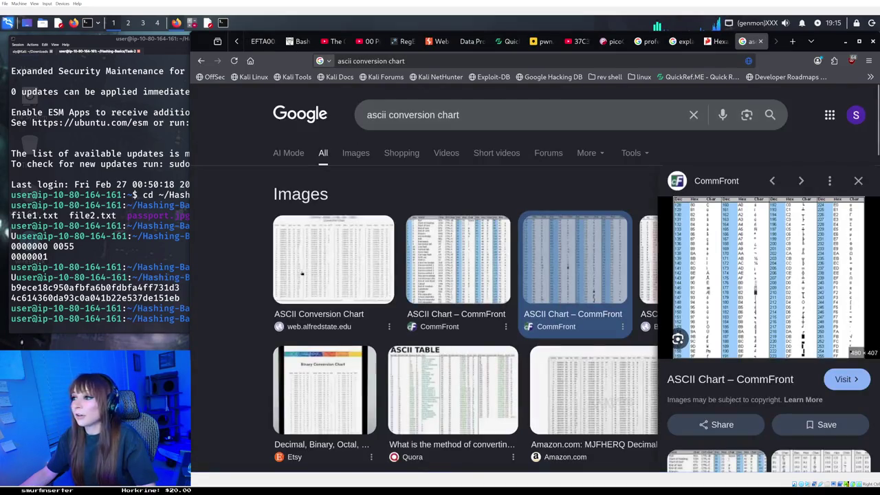
click(336, 252)
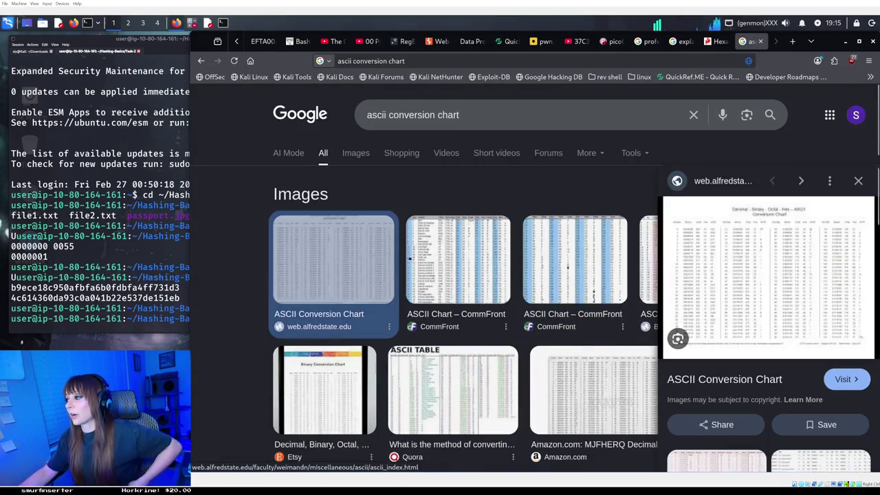
right_click(785, 305)
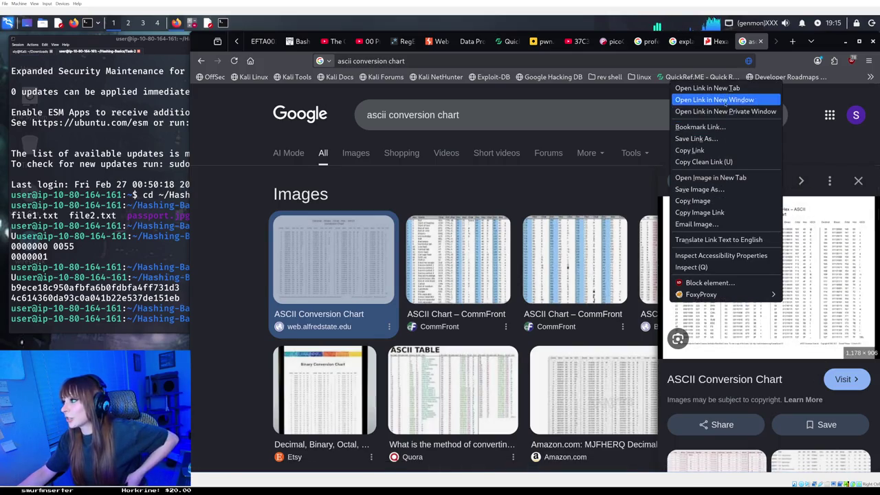
click(710, 178)
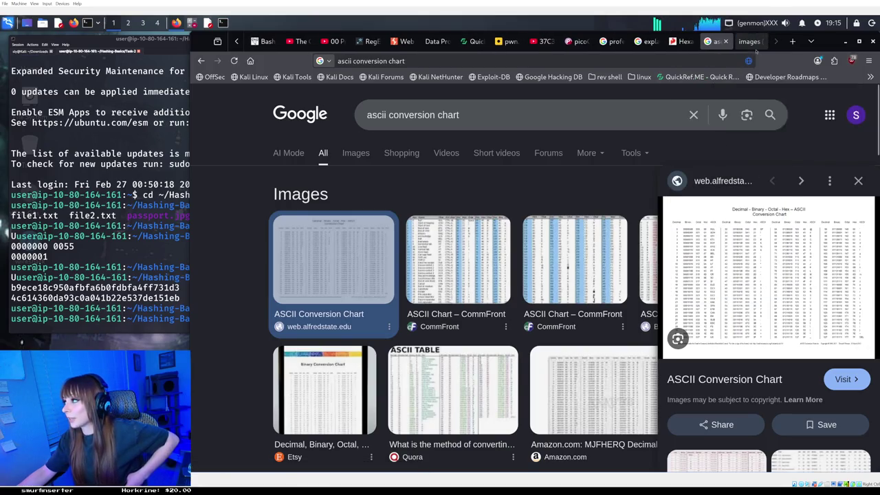
click(752, 41)
scroll(597, 262, up, 7)
scroll(598, 263, up, 3)
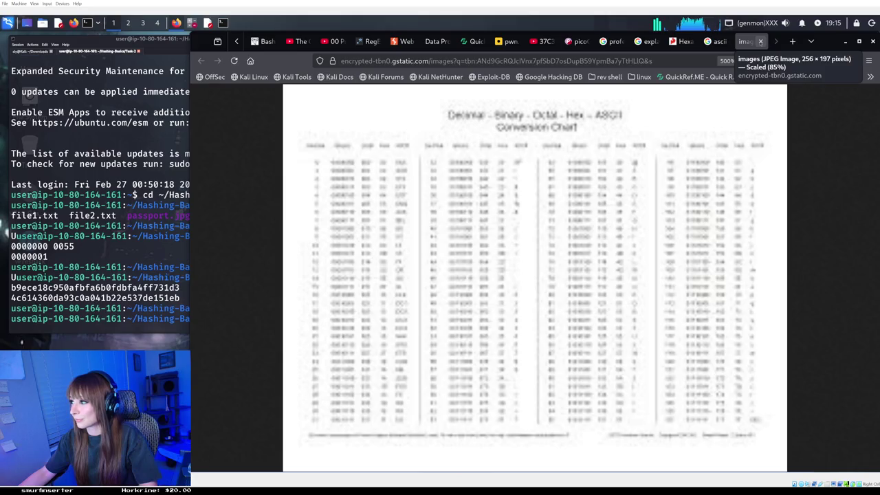
Close the image tab and follow the alfredstate.edu result through Google's redirect to the chart page
click(759, 41)
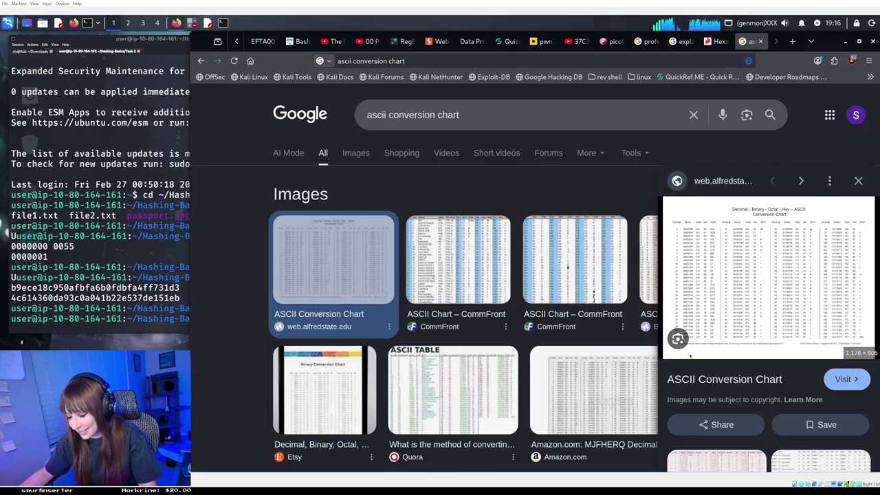
click(744, 272)
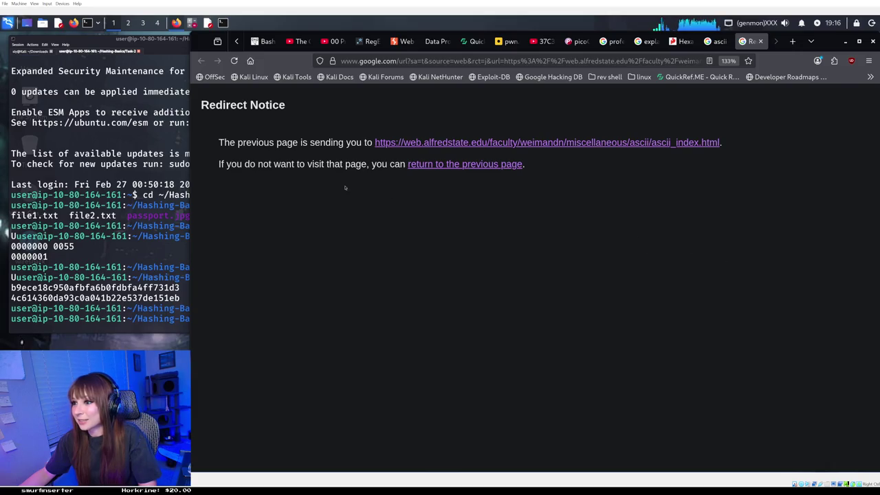
click(402, 143)
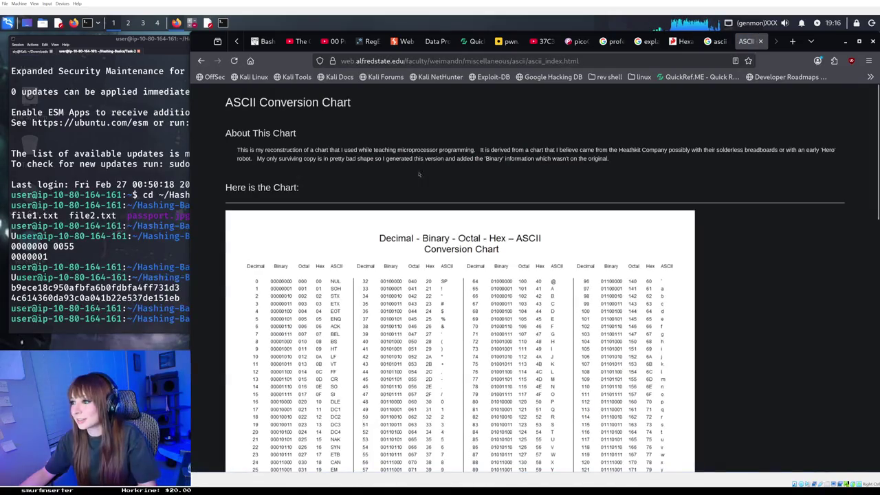
Scroll the alfredstate.edu page down to the decimal, binary, octal, hex and ASCII chart
scroll(477, 318, down, 3)
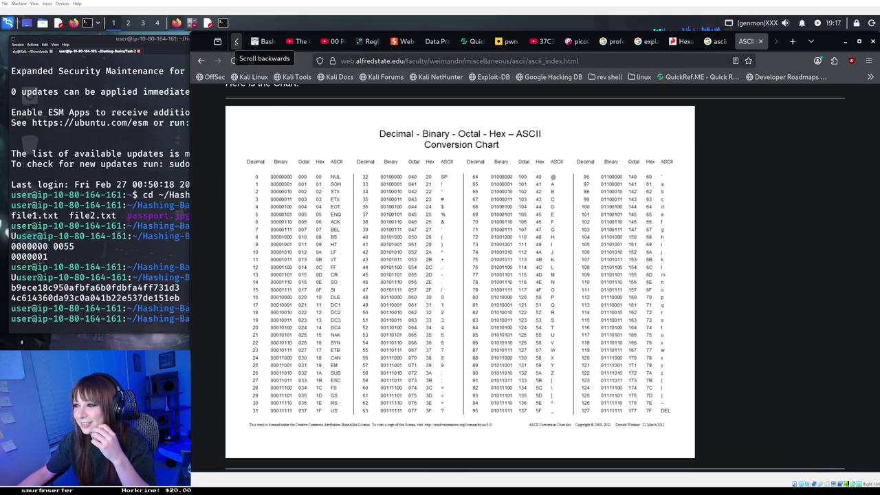
click(237, 41)
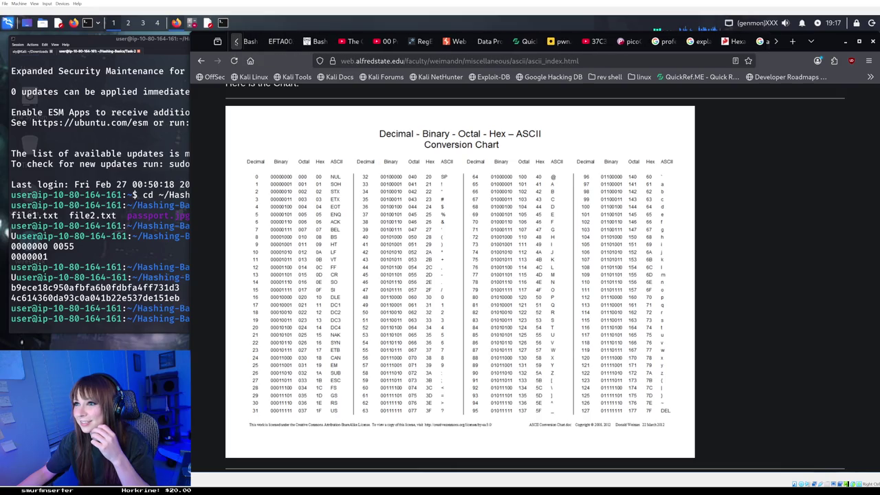
Scroll the tab strip back and switch to the TryHackMe Hashing Basics tab
click(236, 41)
click(236, 41)
click(236, 41)
click(236, 41)
click(236, 41)
click(236, 41)
click(236, 41)
click(236, 41)
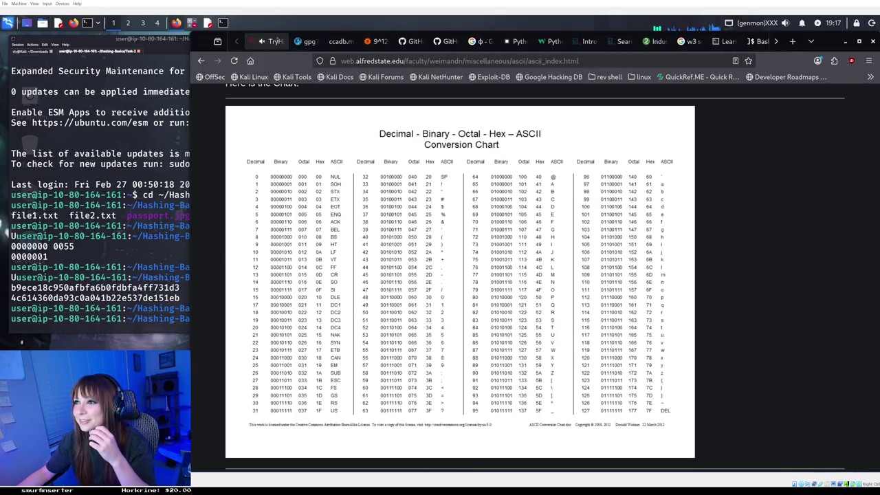
click(271, 41)
Extend the Hashing Basics machine's expiry by one hour, then return down the task
scroll(444, 222, up, 4)
scroll(444, 222, up, 10)
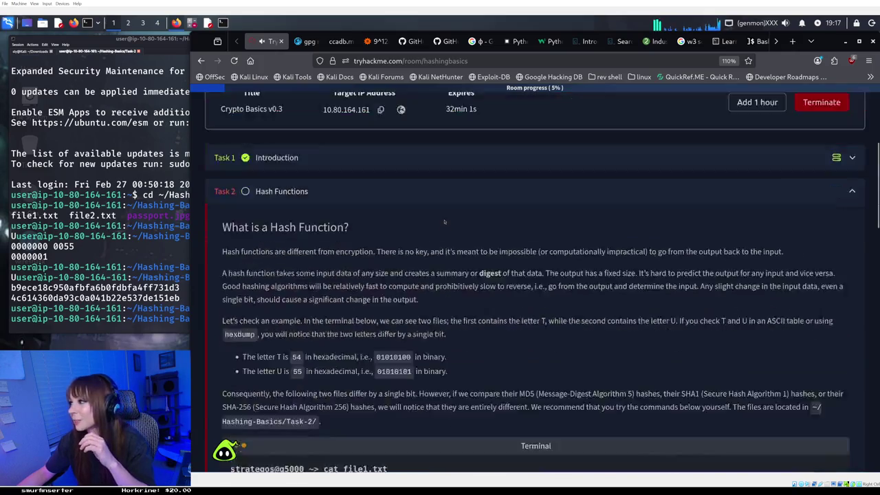
click(756, 259)
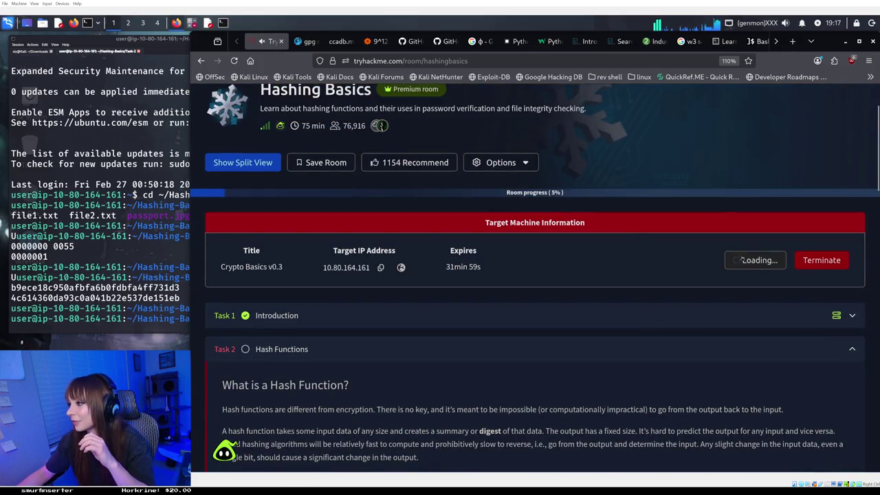
scroll(414, 215, down, 12)
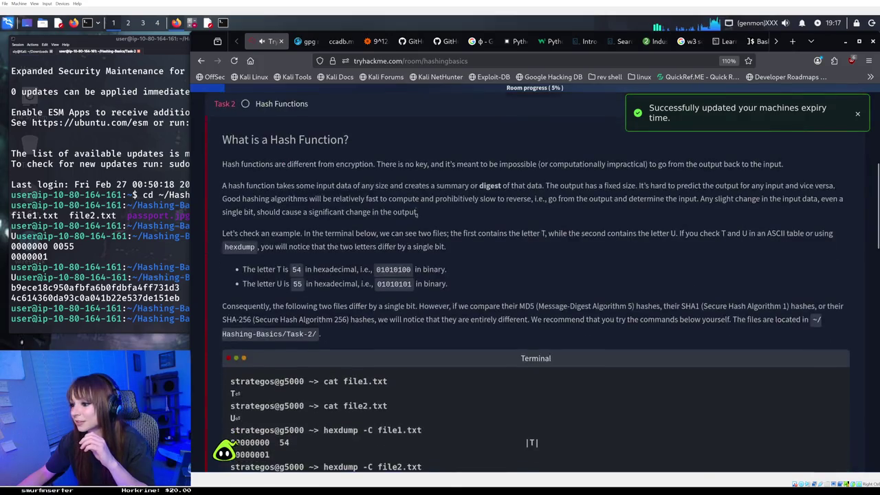
scroll(417, 216, down, 4)
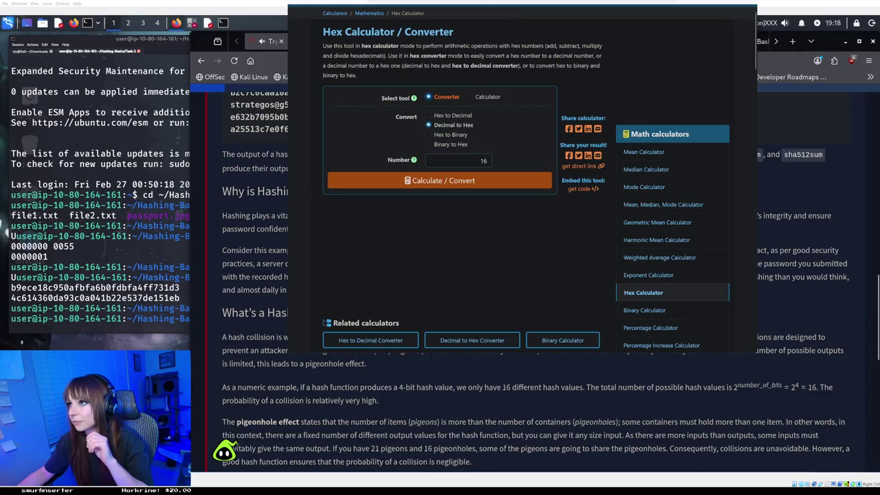
Load the pasted prnt.sc Lightshot screenshot link in a new browser tab
key(ctrl+t)
click(424, 2)
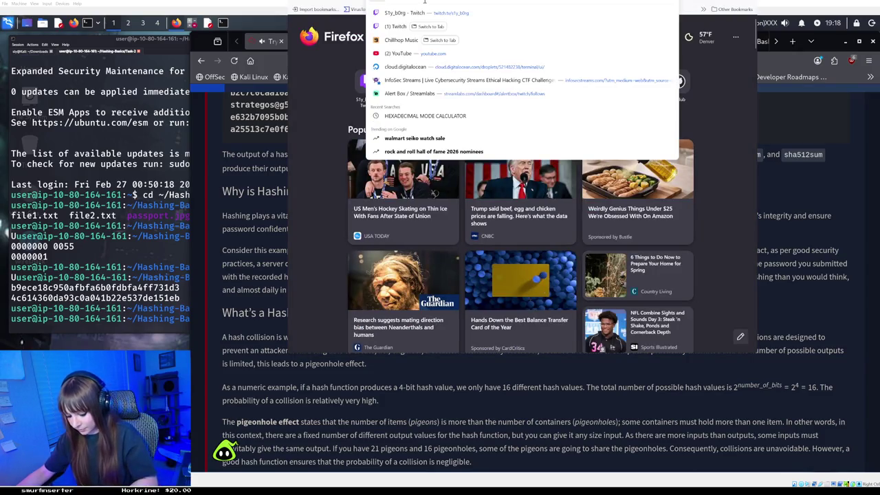
key(ctrl+v)
key(Return)
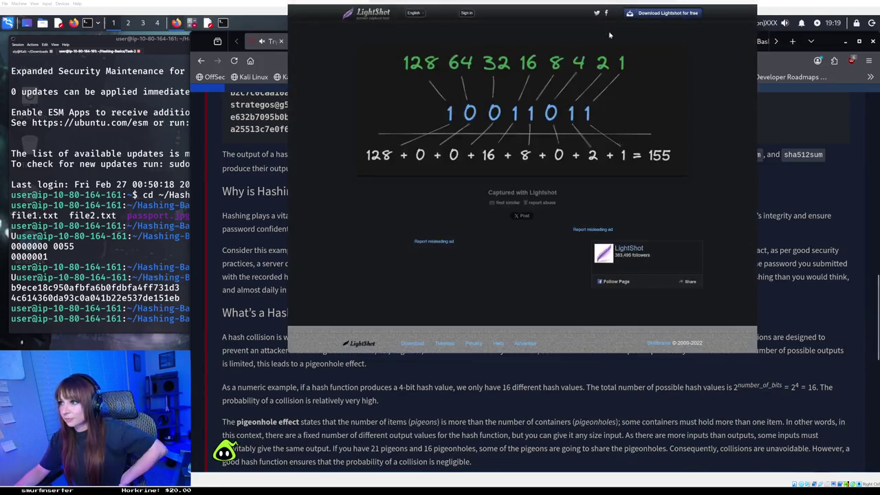
Open the mathmonks.com hexadecimal-to-decimal page and select values in its conversion table
key(ctrl+l)
key(ctrl+t)
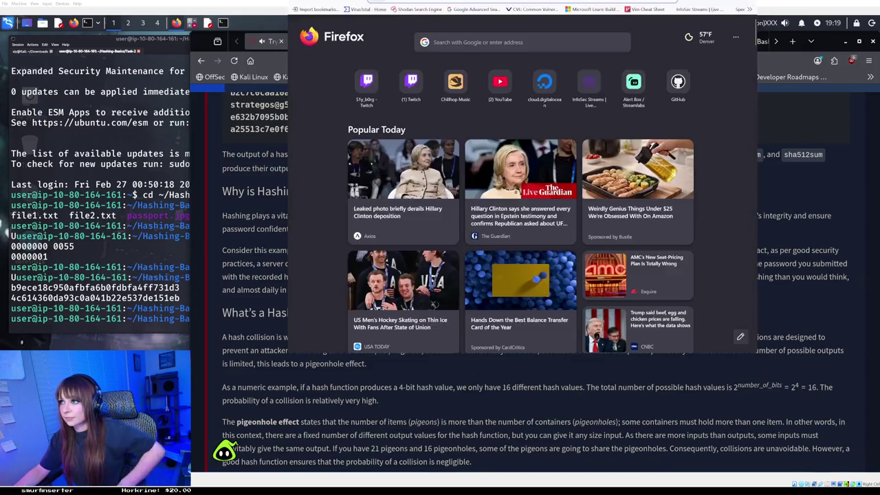
key(Return)
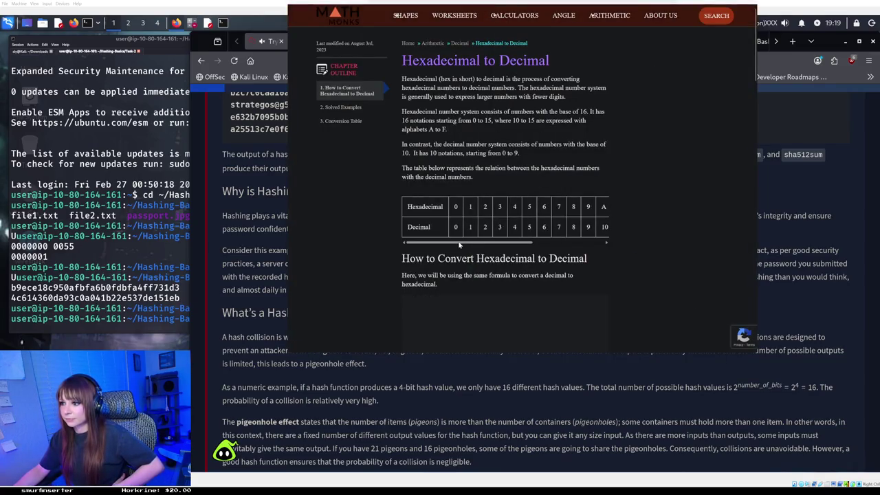
mouse_move(462, 226)
mouse_down()
mouse_move(511, 246)
mouse_move(589, 251)
mouse_up()
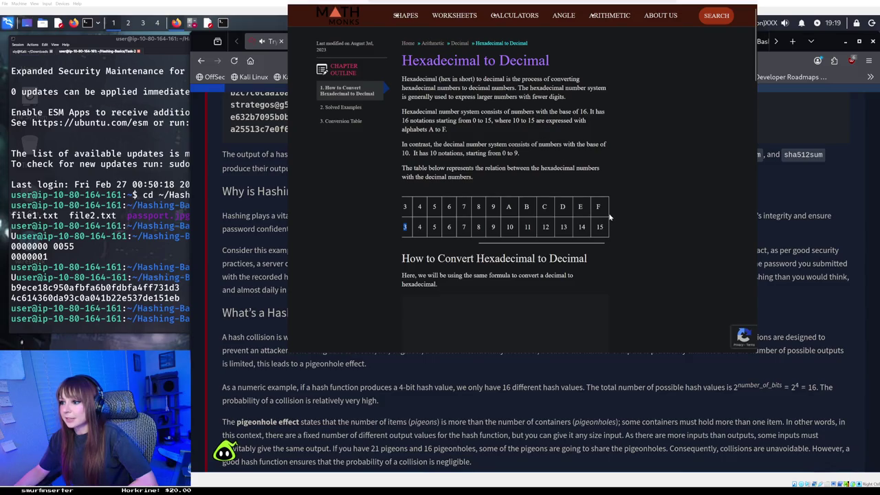
scroll(598, 226, down, 3)
scroll(591, 229, up, 3)
mouse_move(587, 243)
mouse_down()
mouse_move(513, 244)
mouse_move(586, 250)
mouse_up()
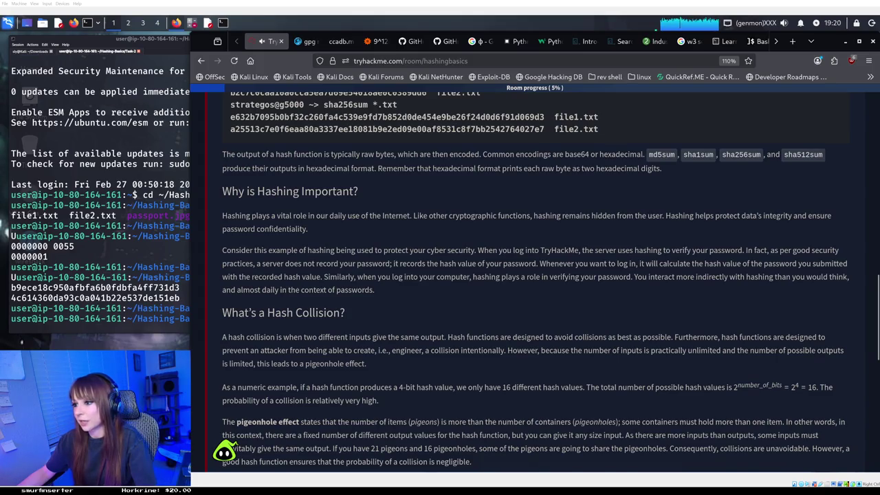
Scroll down to the hash collision section and the passport.jpg SHA256 question
scroll(536, 275, down, 3)
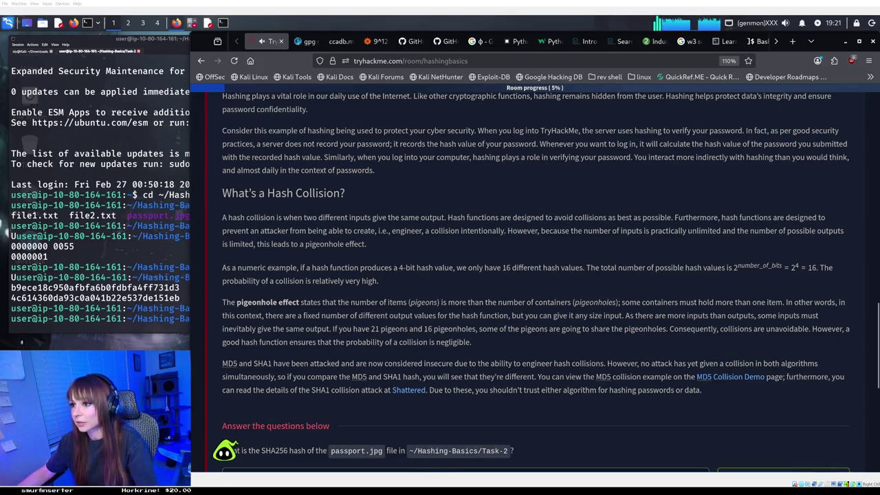
scroll(536, 281, down, 1)
scroll(536, 281, up, 3)
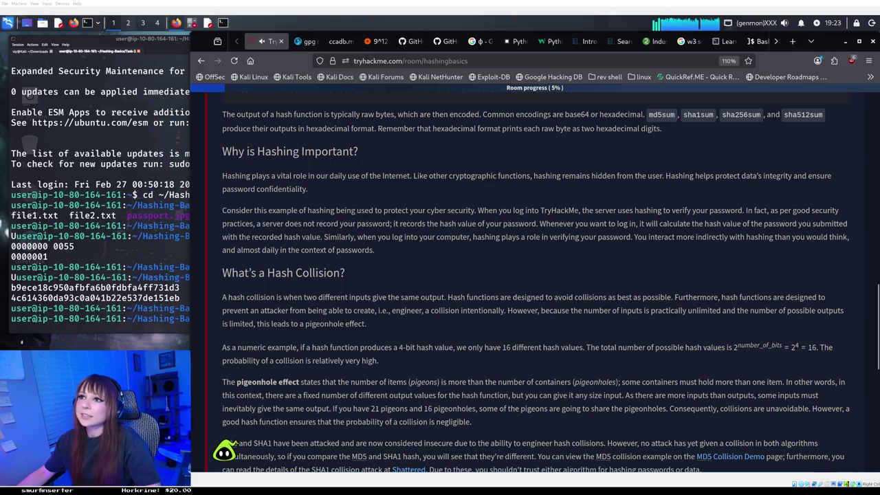
Write FF on line 5 of the Mousepad notes, discarding a mistaken 15+15
key(alt+Tab)
key(Return)
key(Return)
text(FF)
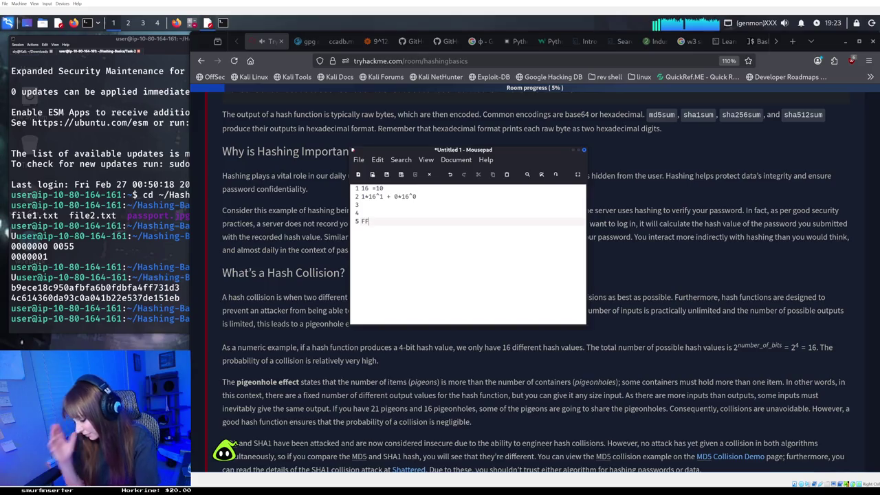
key(Return)
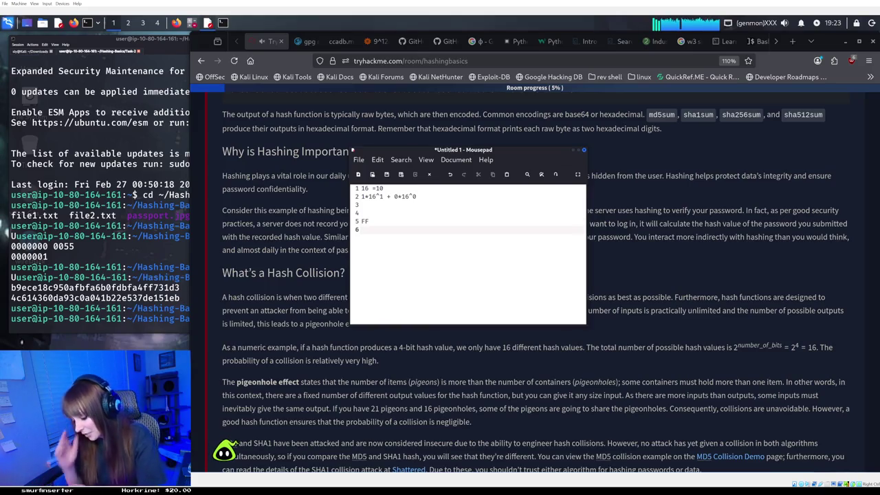
text(15)
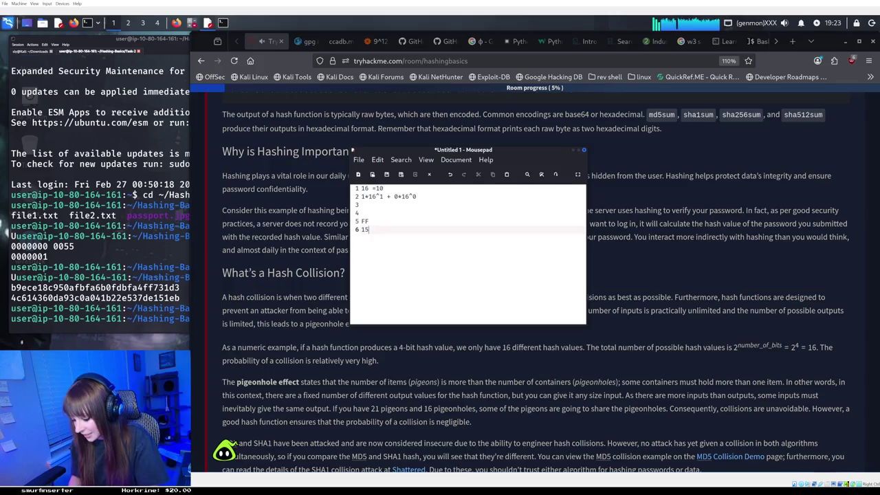
text(+15)
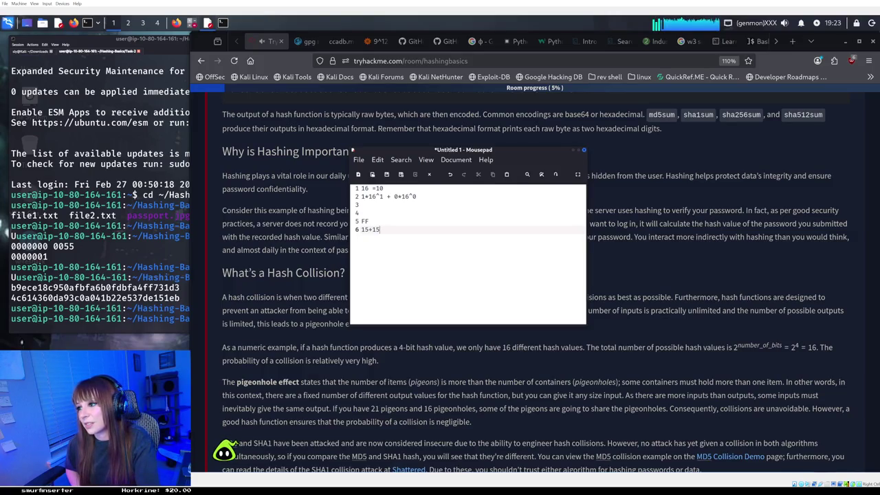
key(BackSpace)
key(BackSpace)
key(BackSpace)
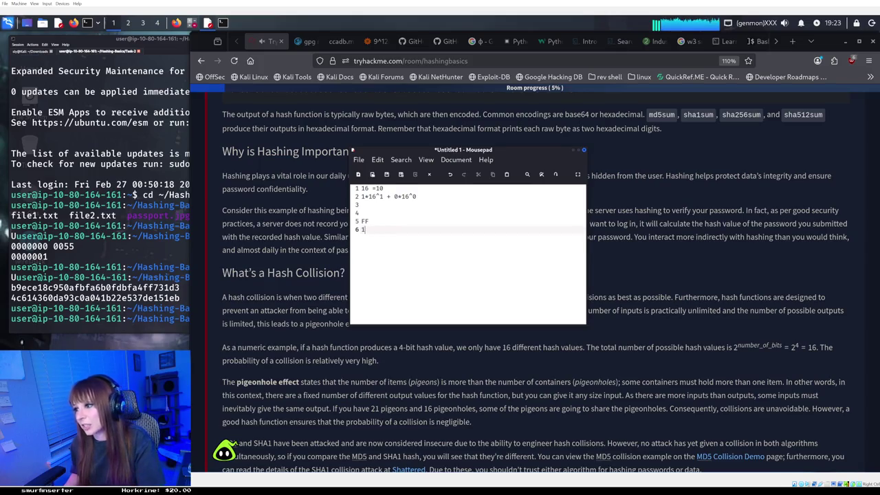
key(Return)
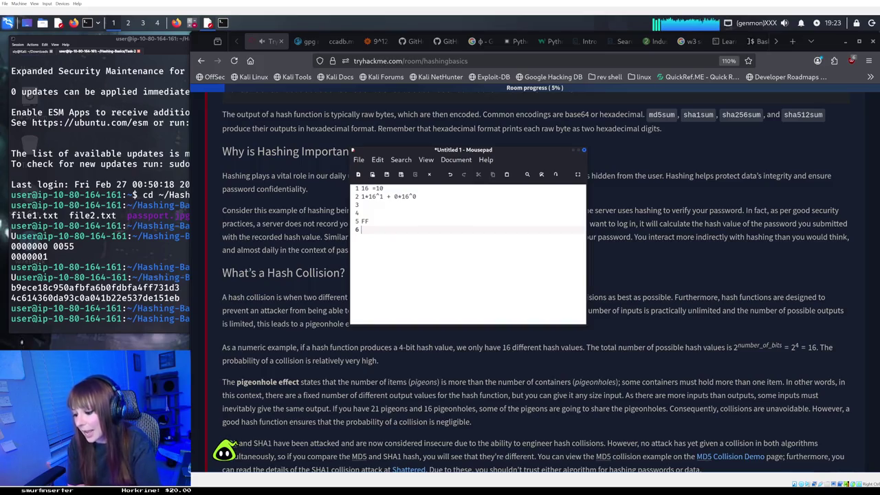
Minimize the Mousepad notes to return to the TryHackMe article
click(573, 150)
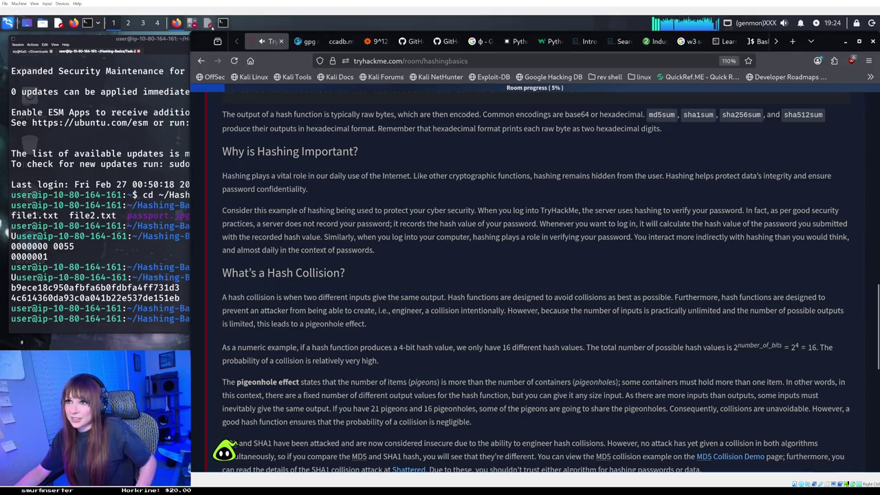
Expand FF on line 6 as 15*16^1 + 15*16^0, then tuck the notes away
click(209, 23)
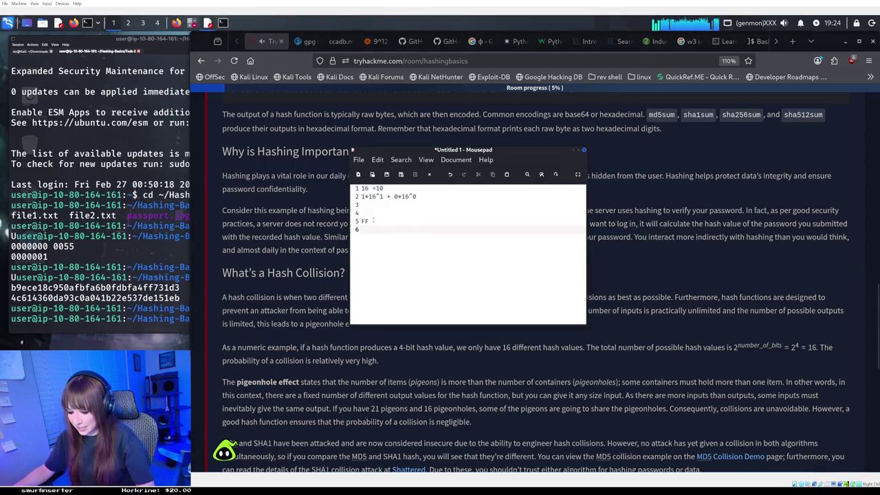
text(15)
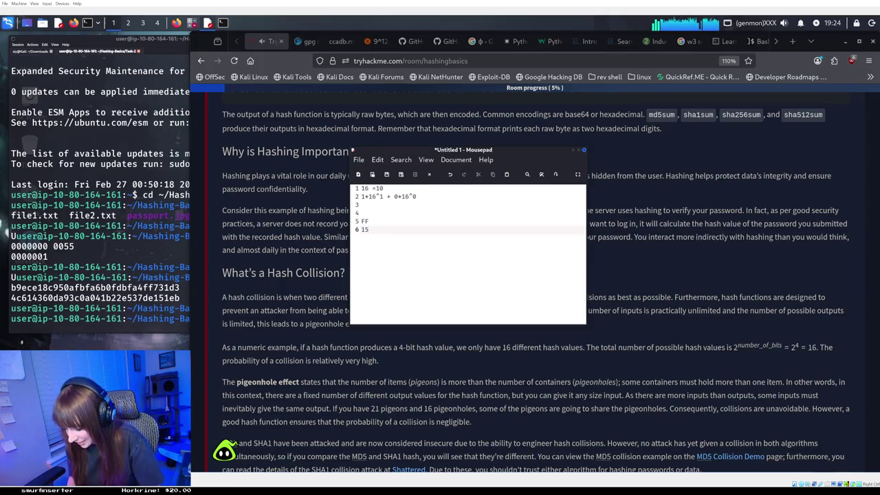
text(^16)
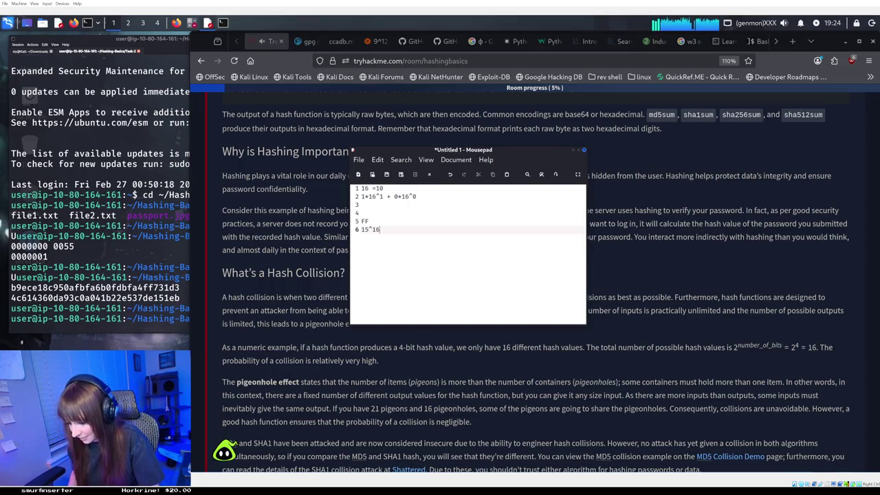
key(BackSpace)
key(BackSpace)
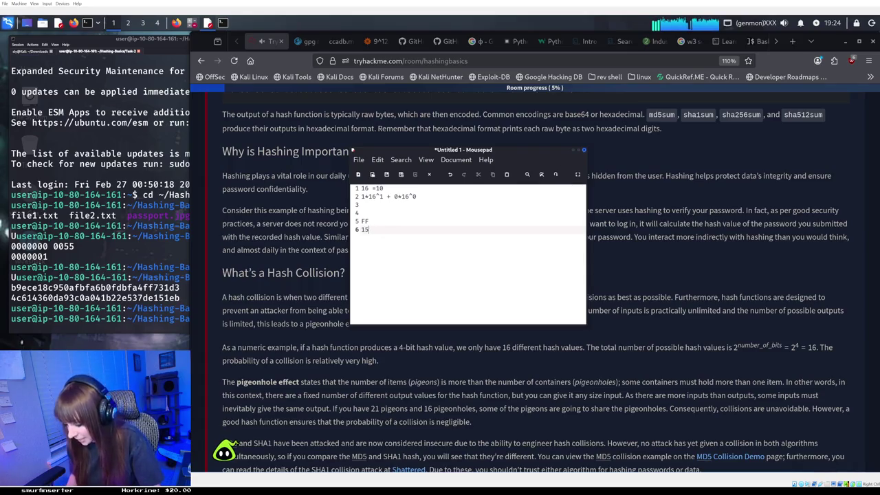
text(*16)
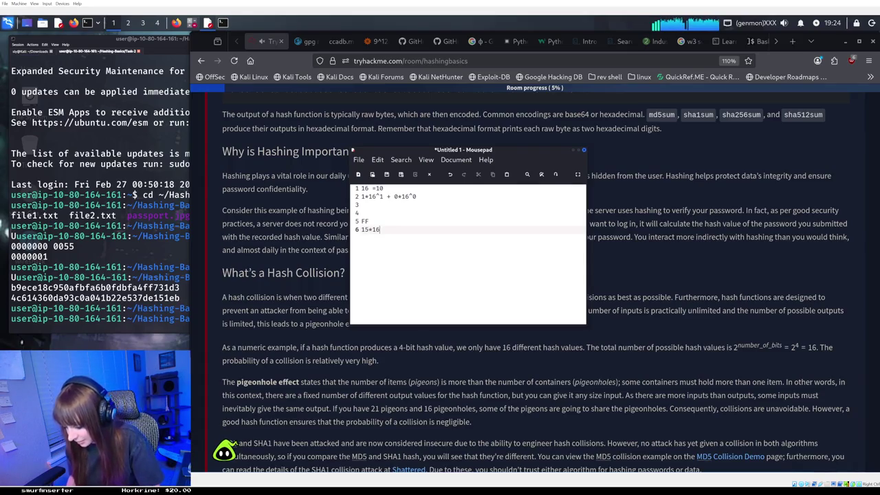
text(^1 + 1)
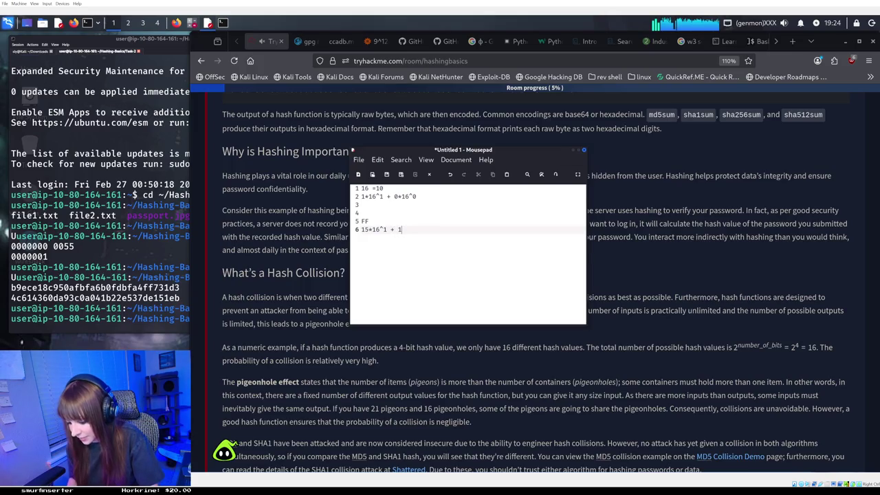
text(5*)
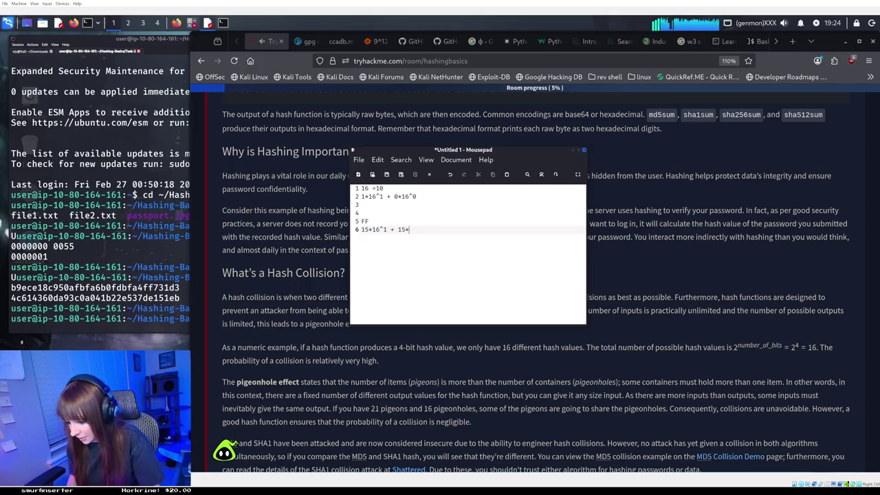
text(16)
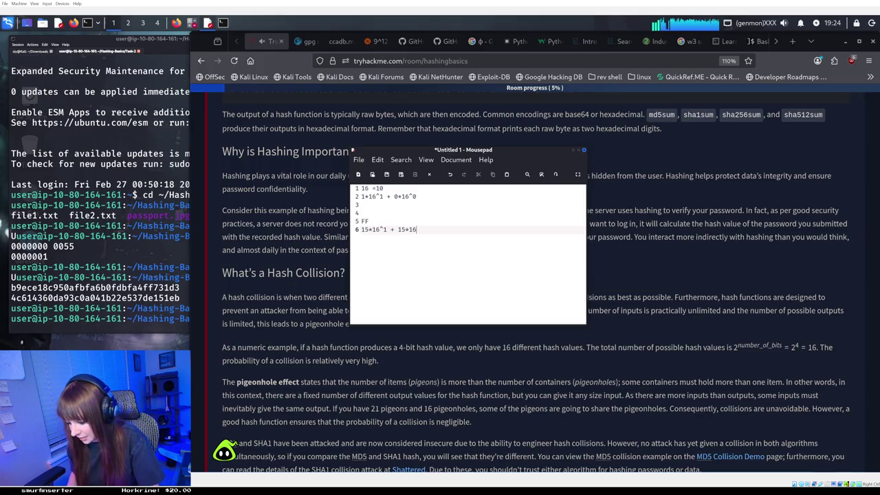
text(^)
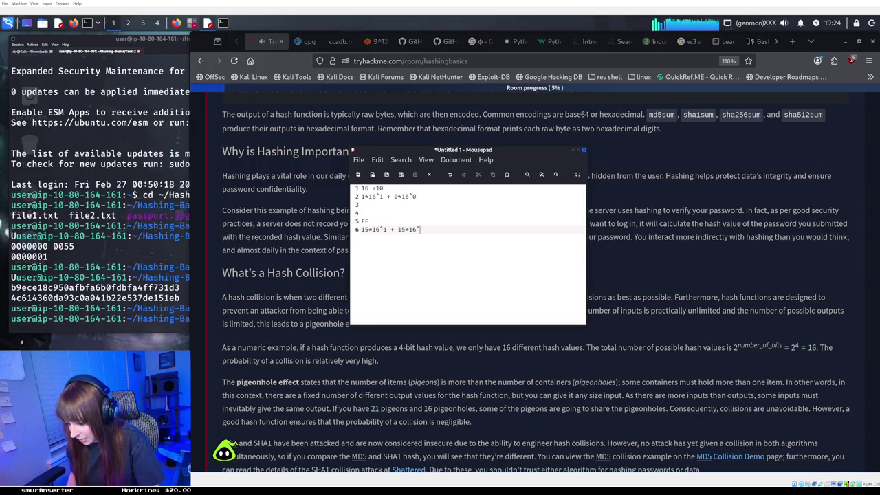
text(0)
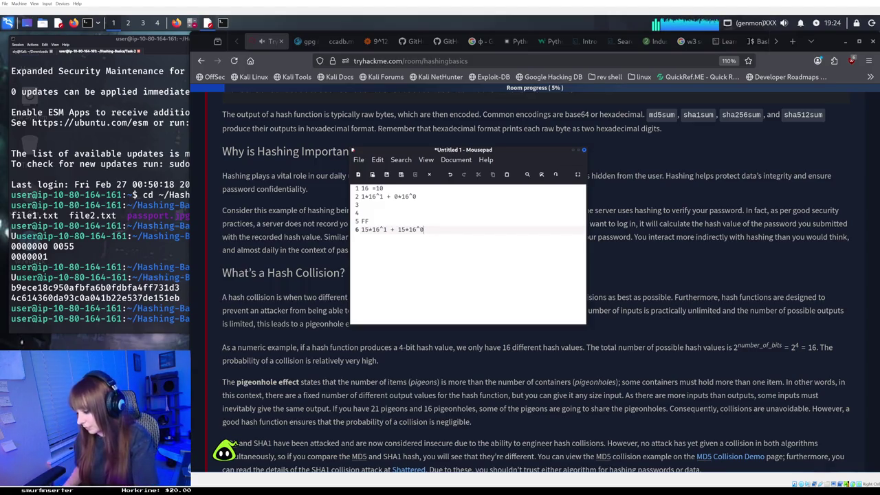
key(Return)
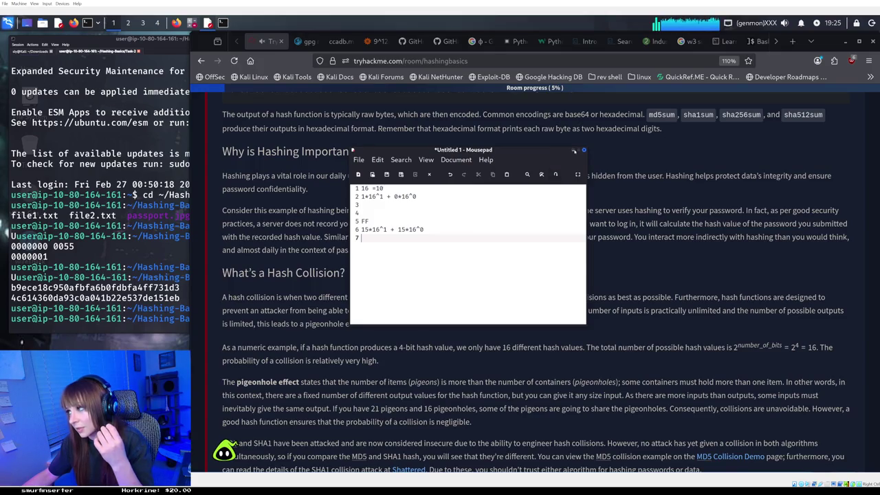
click(575, 150)
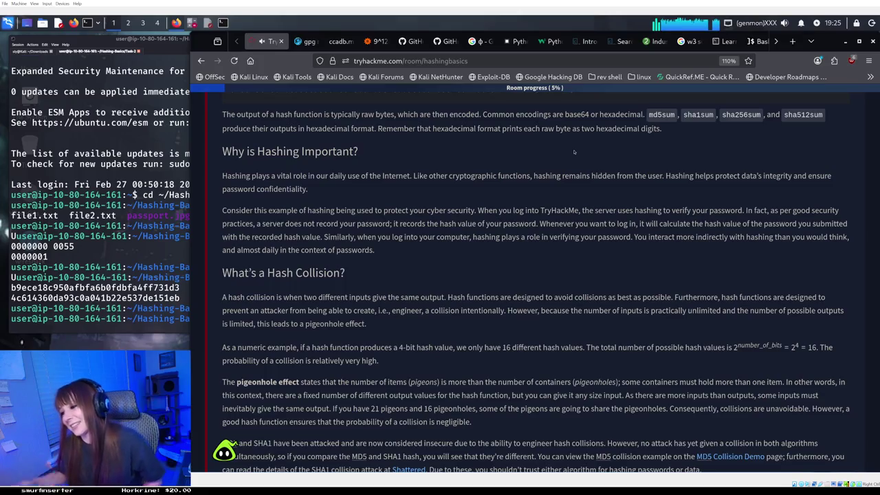
Bring the Mousepad hex notes back in front of the TryHackMe article
click(207, 23)
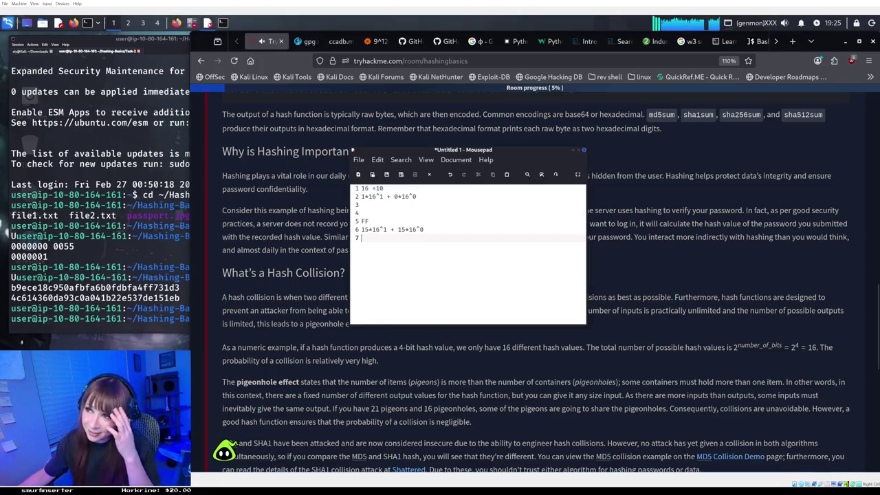
Start an empty line 8 below the FF expansion in Mousepad
key(Return)
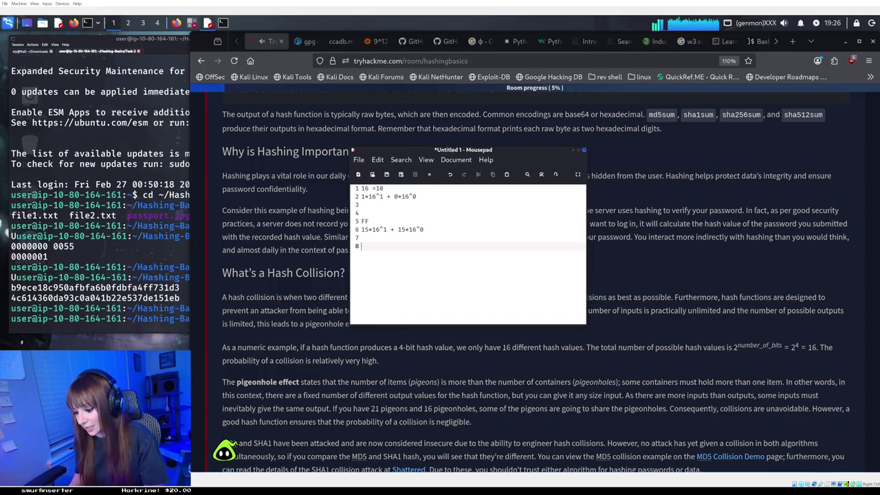
Write hex value 29A on line 8 and begin its expansion on line 9 with 2*16^1 + 9
text(29A)
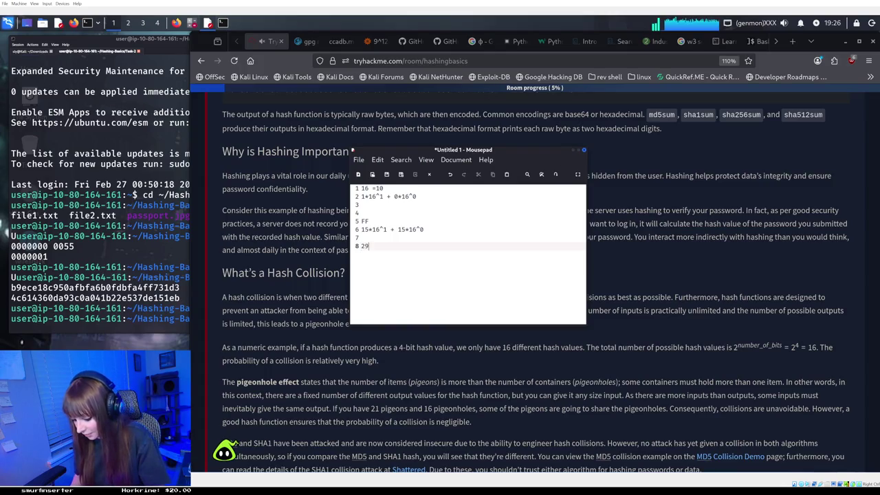
key(Return)
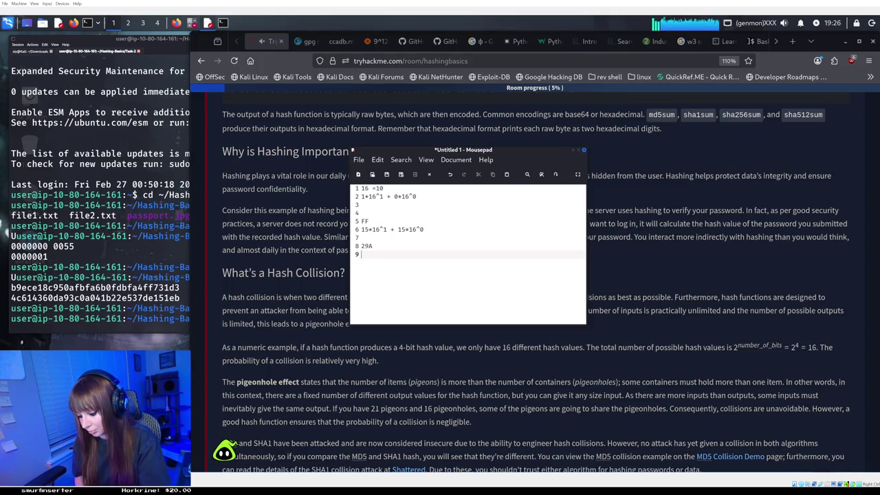
text(2)
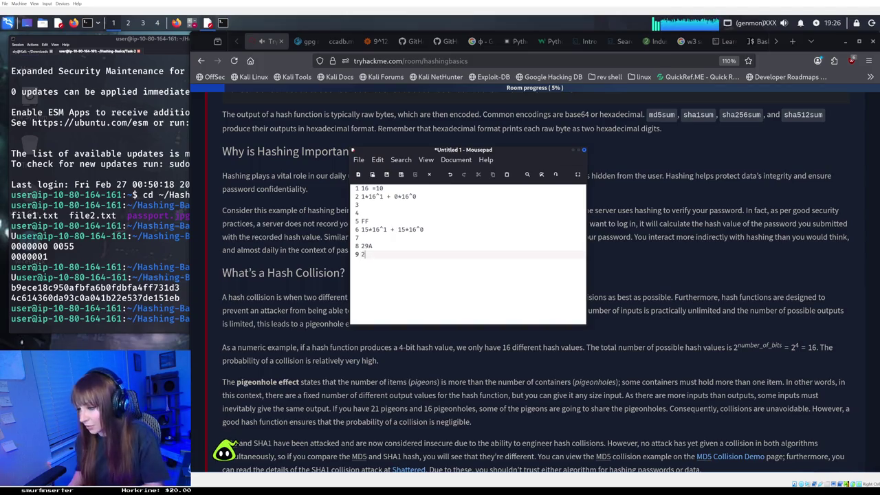
text(*16)
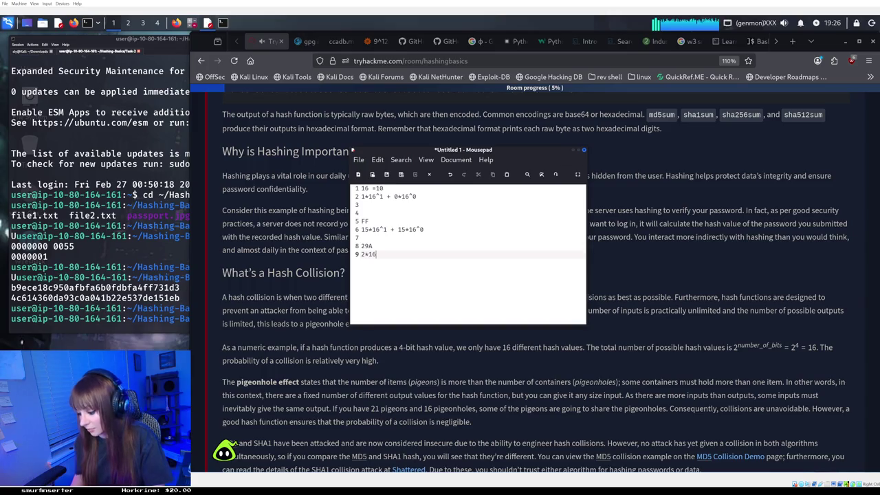
text(^1)
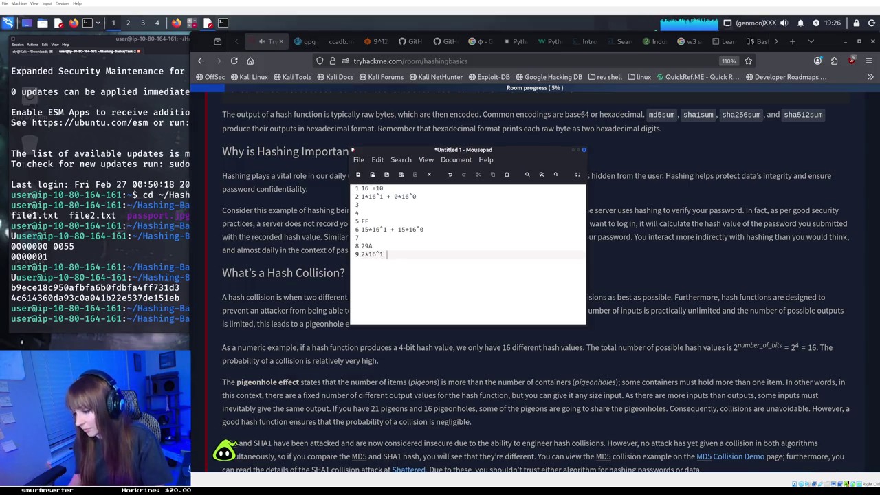
text( + )
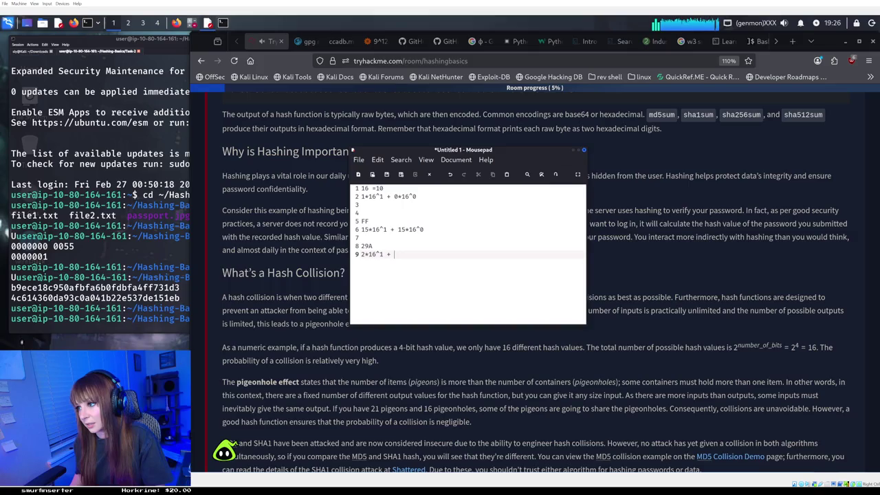
text(9)
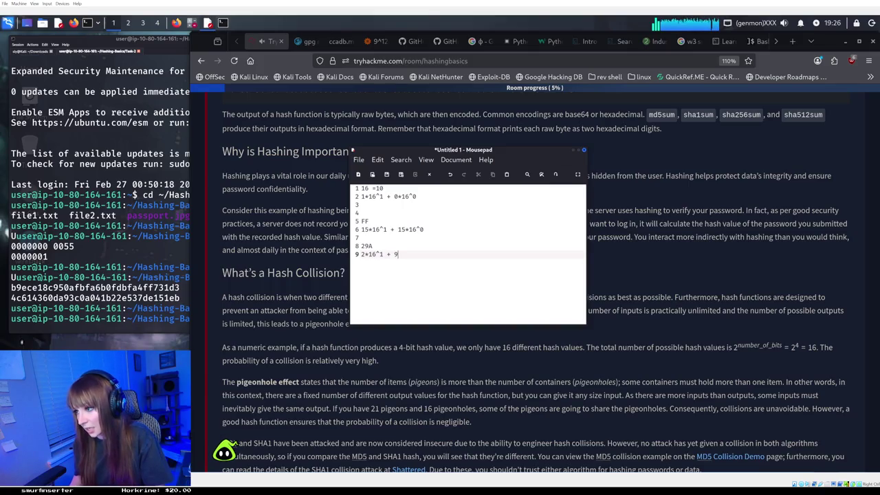
Remove the stray 9 and insert the second term 9*16^ before the plus sign
key(BackSpace)
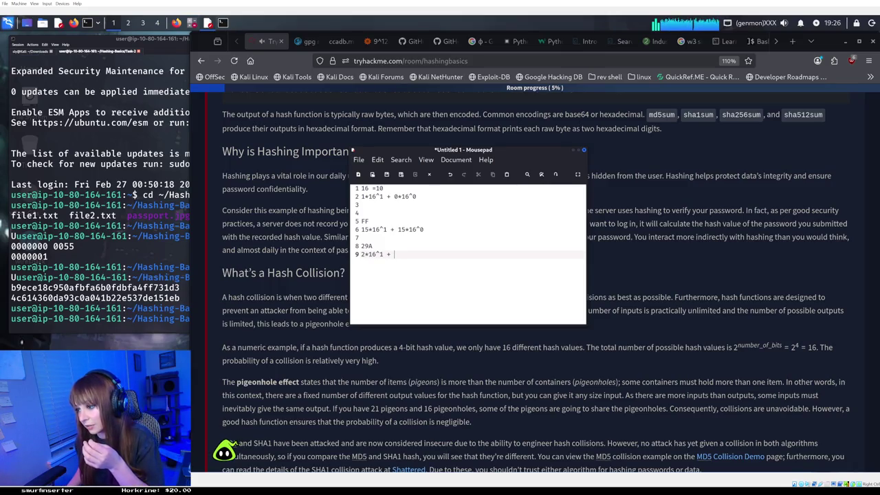
key(Left)
key(Left)
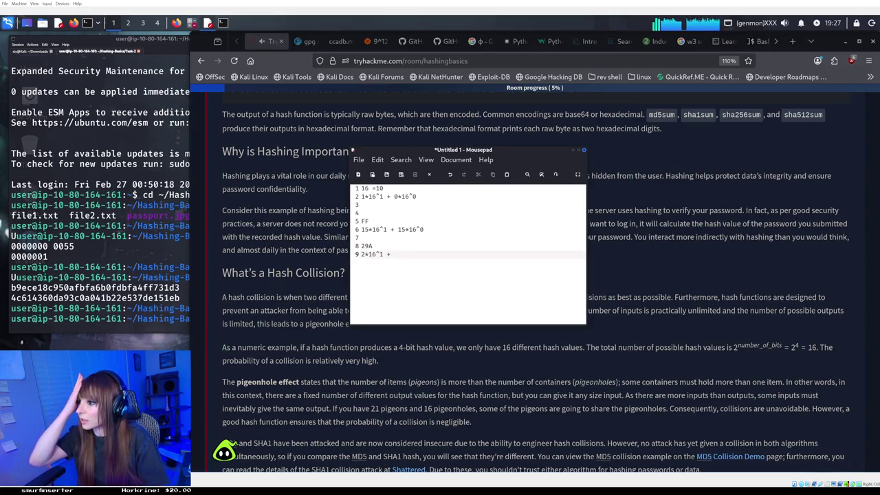
text(9)
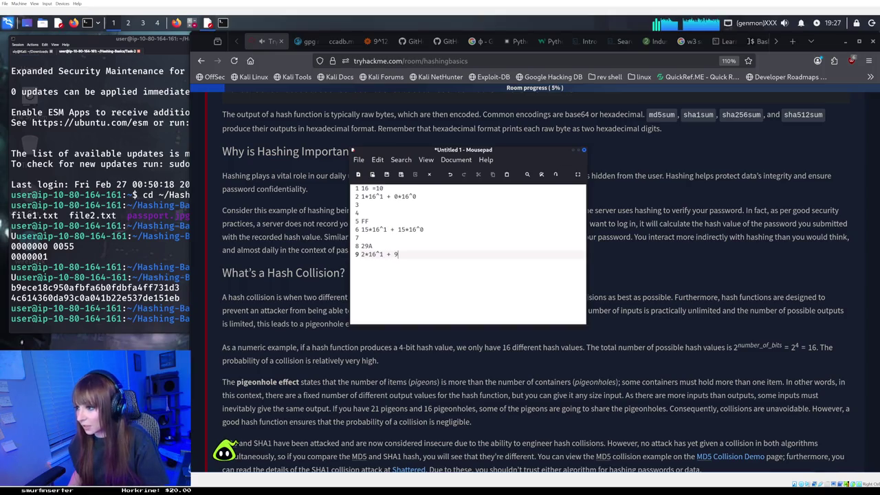
text(*1)
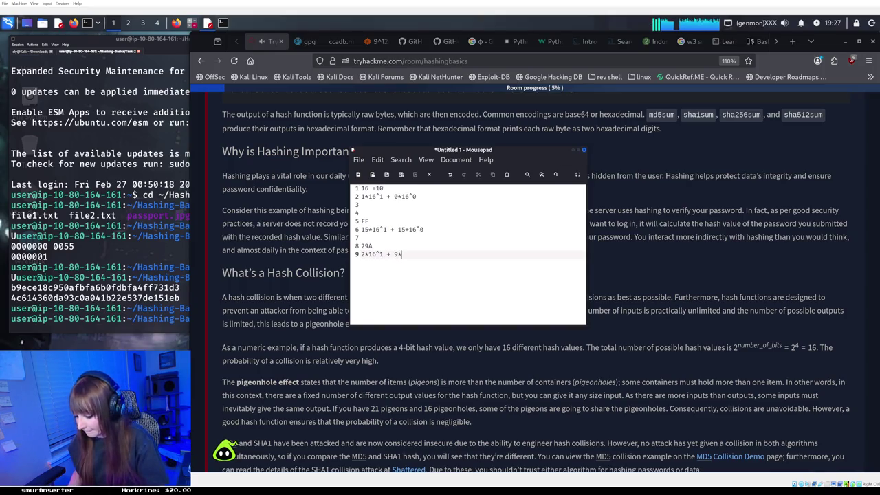
text(6)
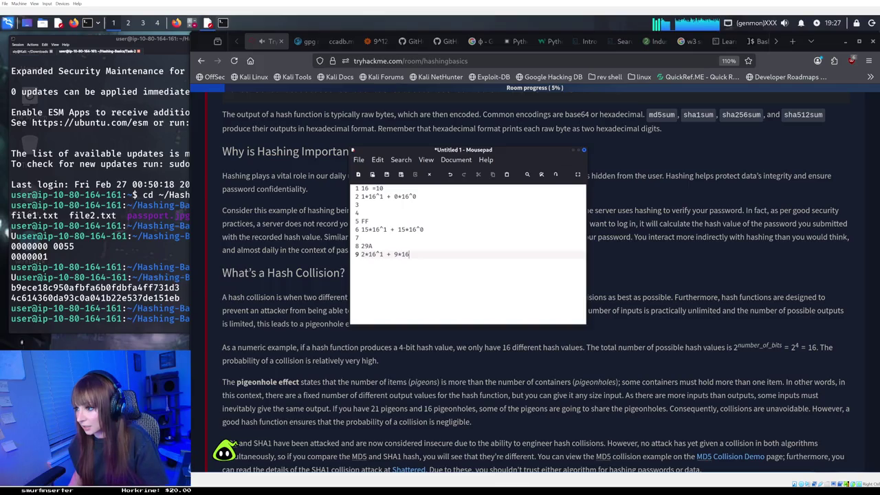
text(^)
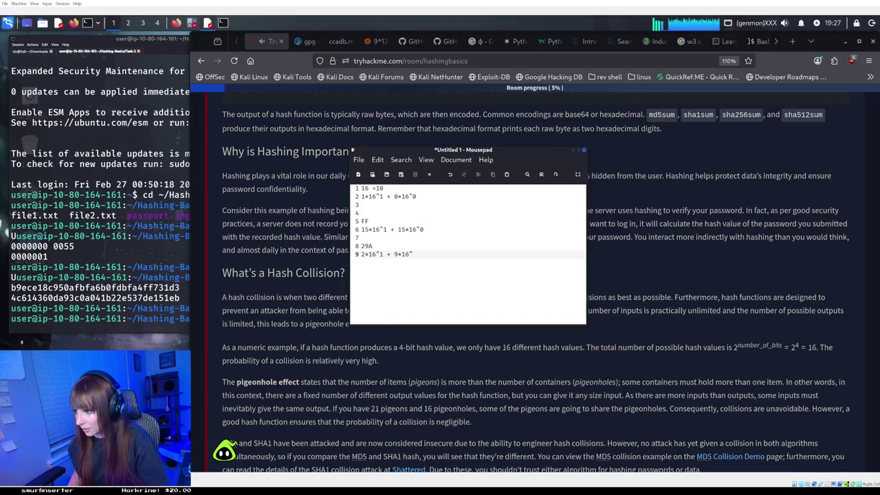
Change the first exponent to 2 and finish line 9 as 2*16^2 + 9*16^1 + 10
click(389, 255)
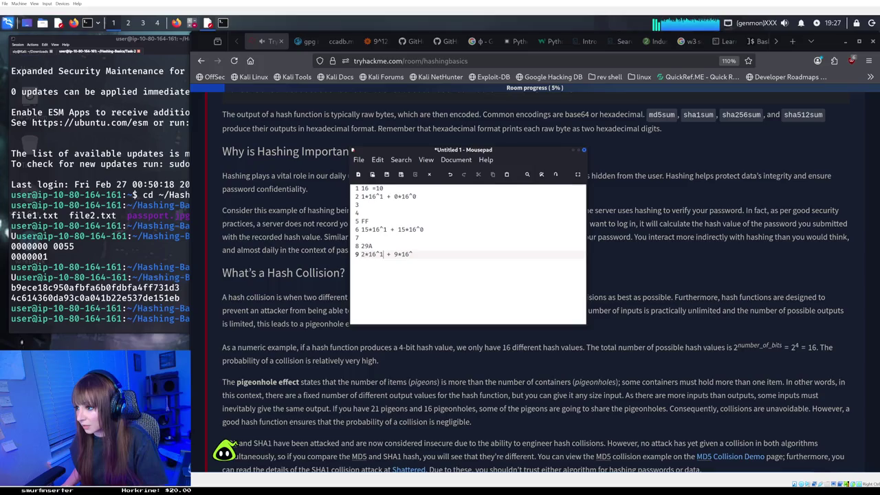
key(BackSpace)
text(2*)
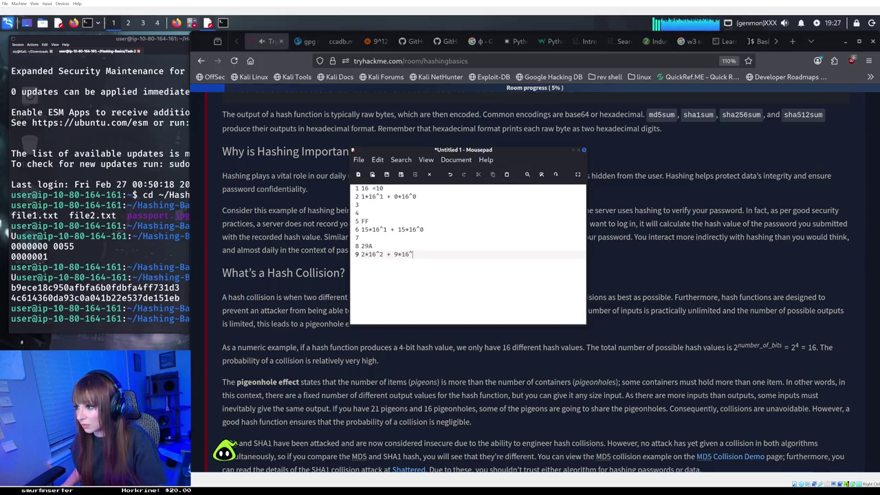
text(16^2)
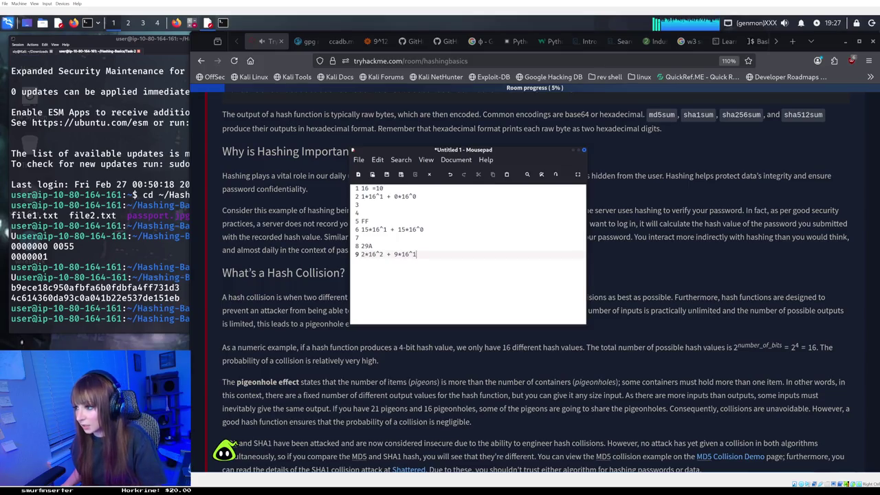
text( +)
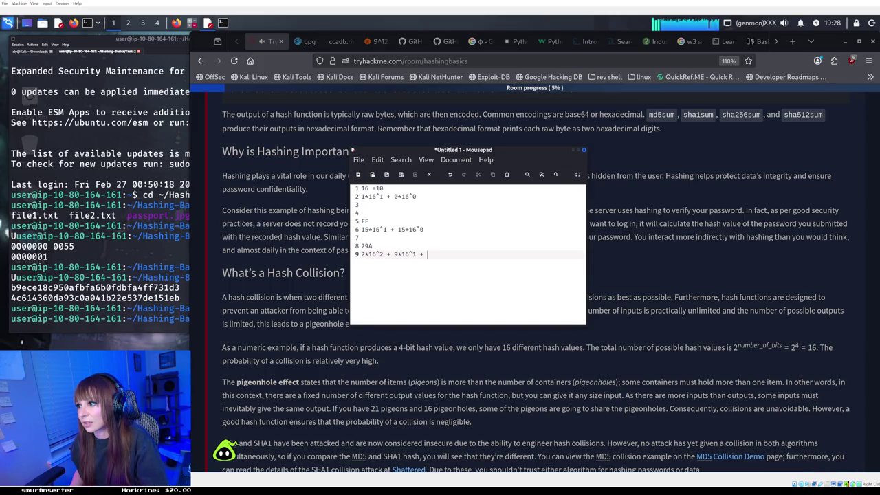
text(10*16^0)
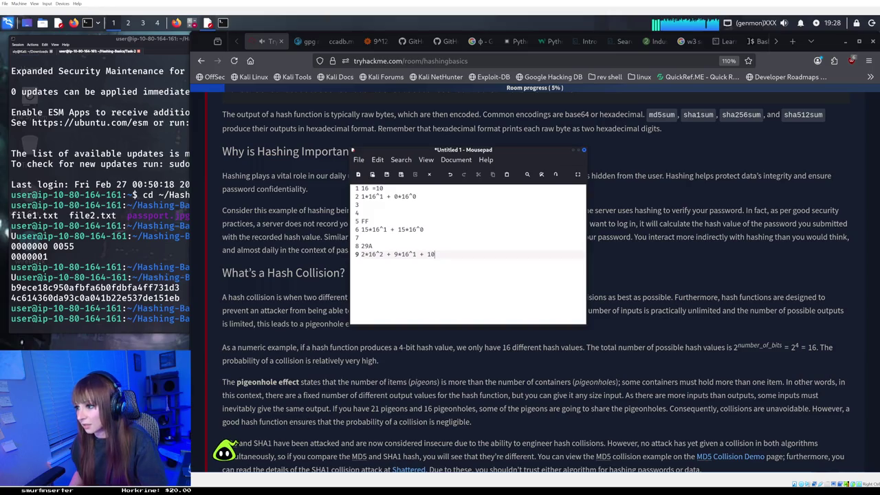
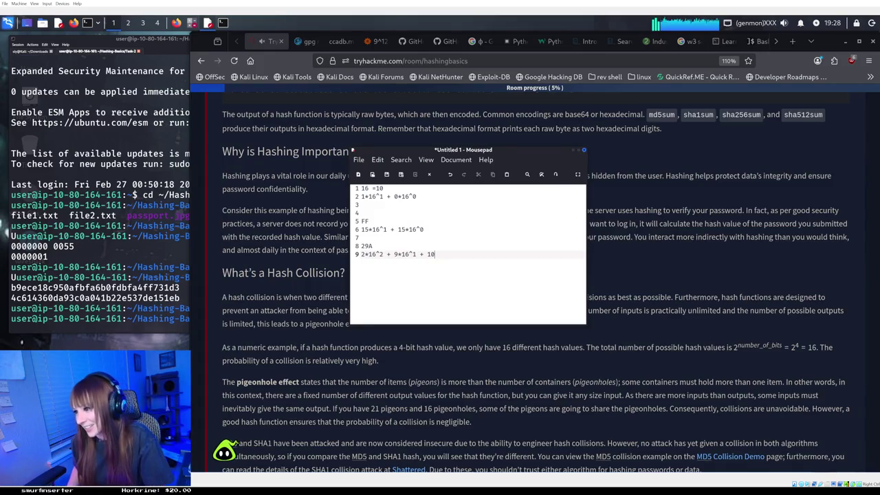
Complete line 9 as 2*16^2 + 9*16^1 + 10*16^0 and begin an empty line 10
text(*16)
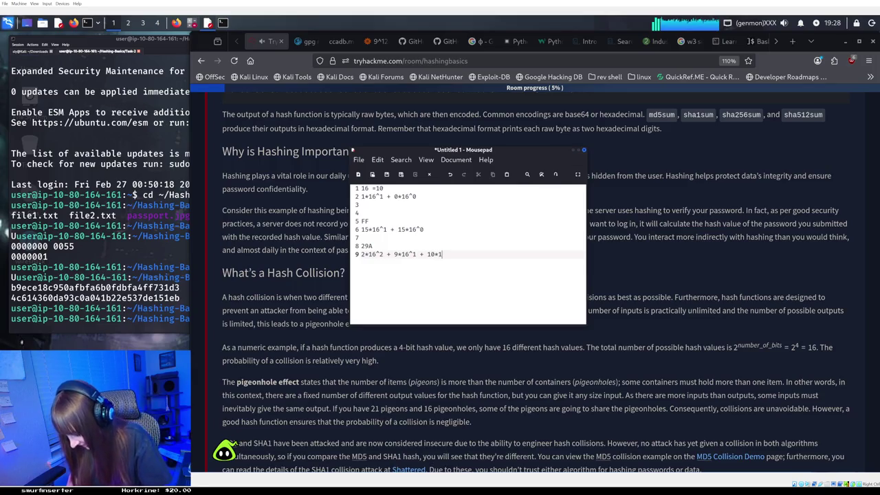
text(^)
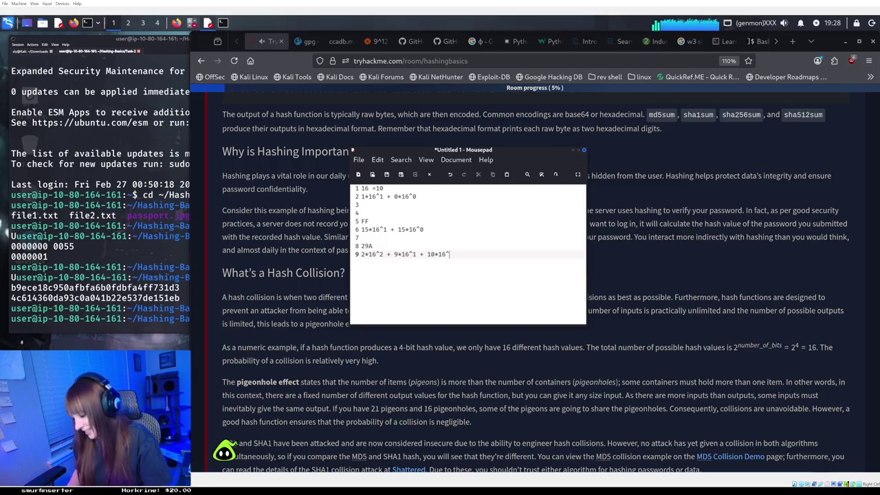
text(0)
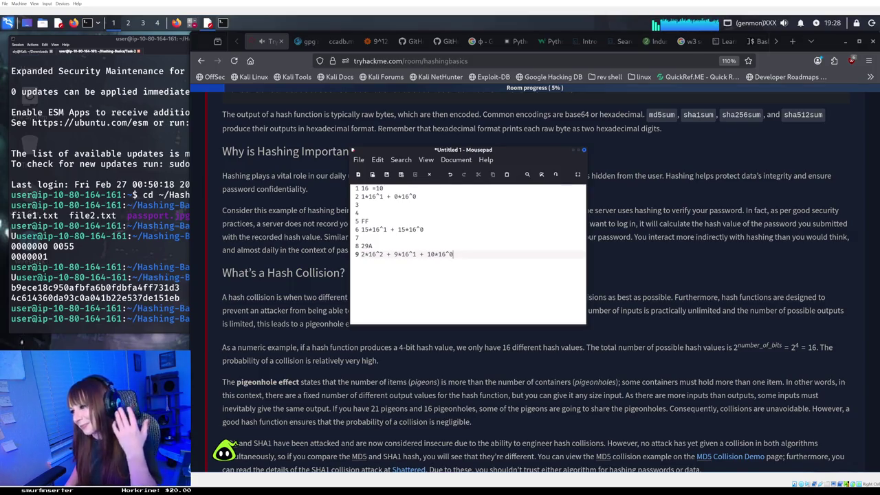
key(Return)
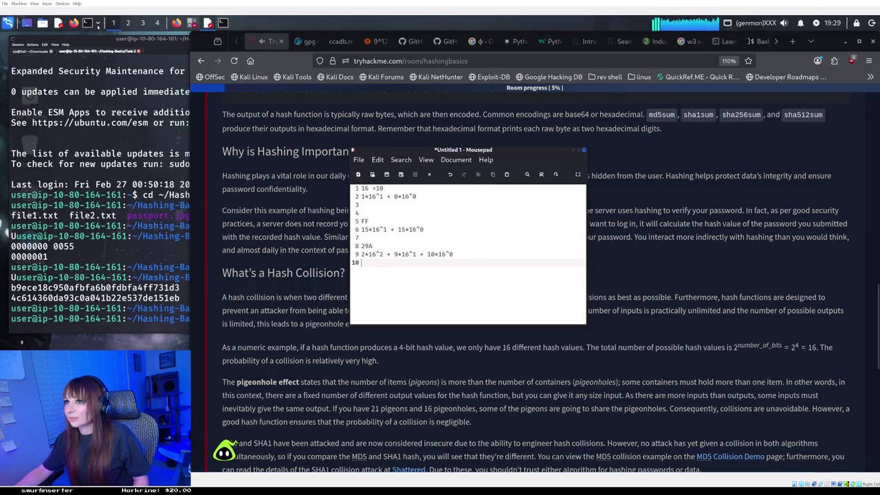
Open GNOME Calculator and switch it to Basic mode, keeping the Decimal number base
key(XF86Calculator)
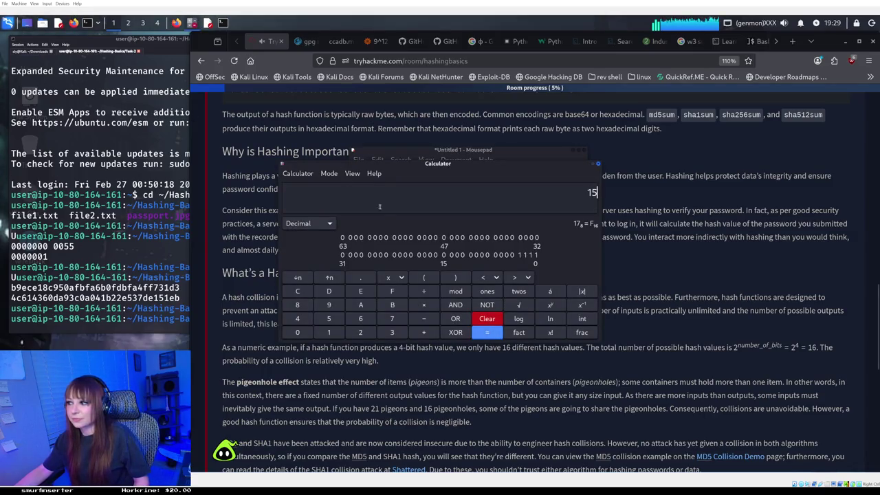
click(297, 174)
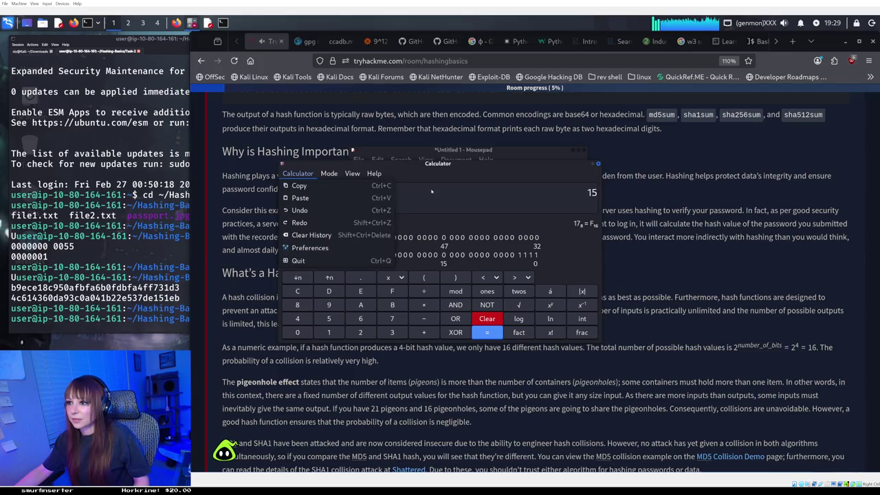
click(296, 174)
click(318, 223)
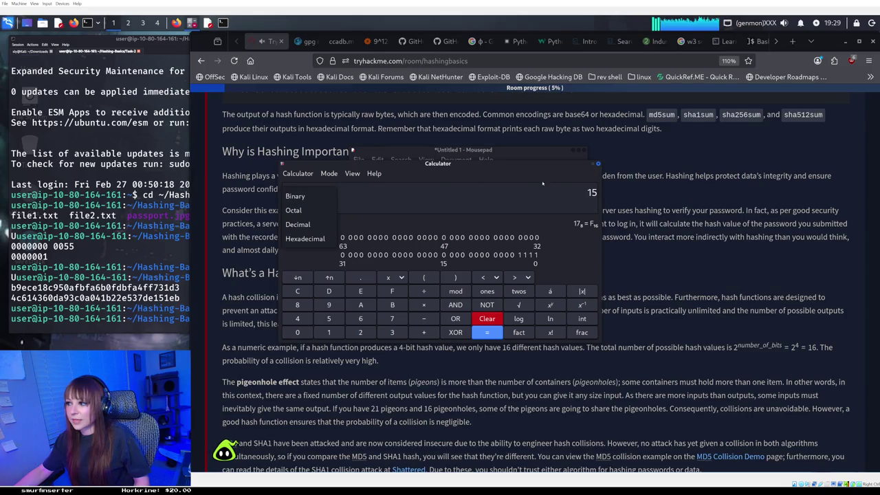
click(362, 187)
click(328, 173)
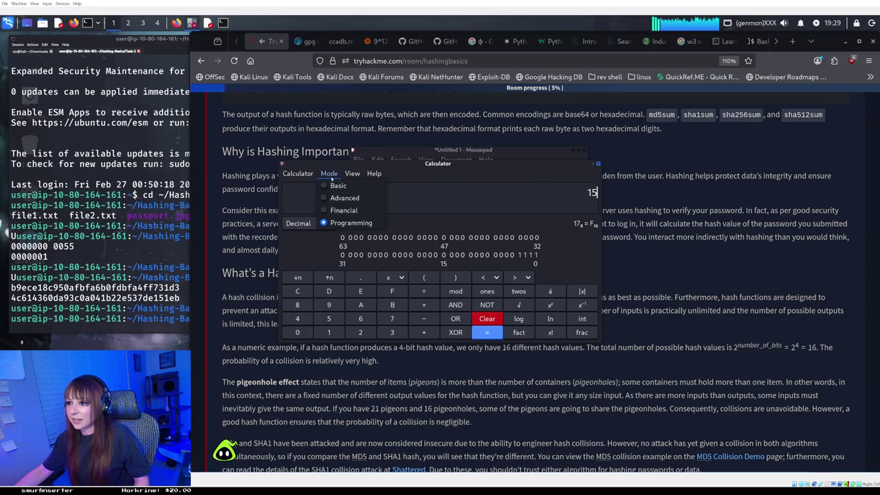
key(Escape)
click(340, 190)
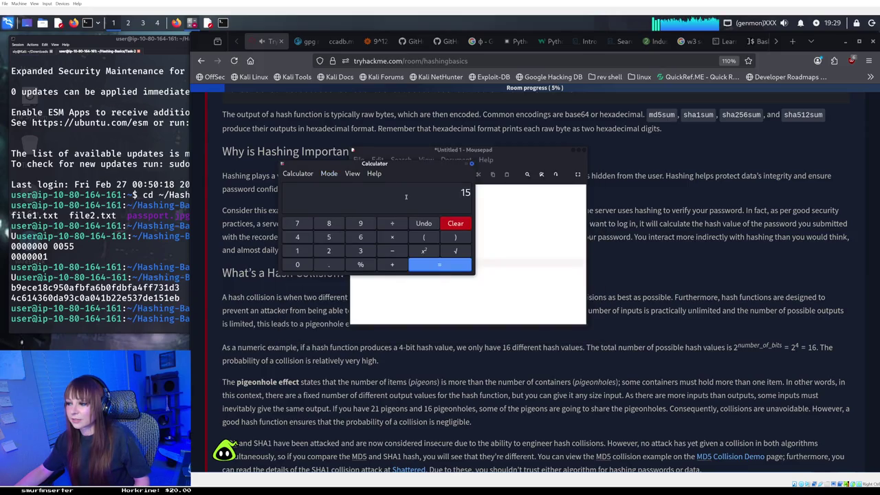
Compute 16² = 256 in the calculator, then return to the end of the Mousepad notes
key(BackSpace)
text(6)
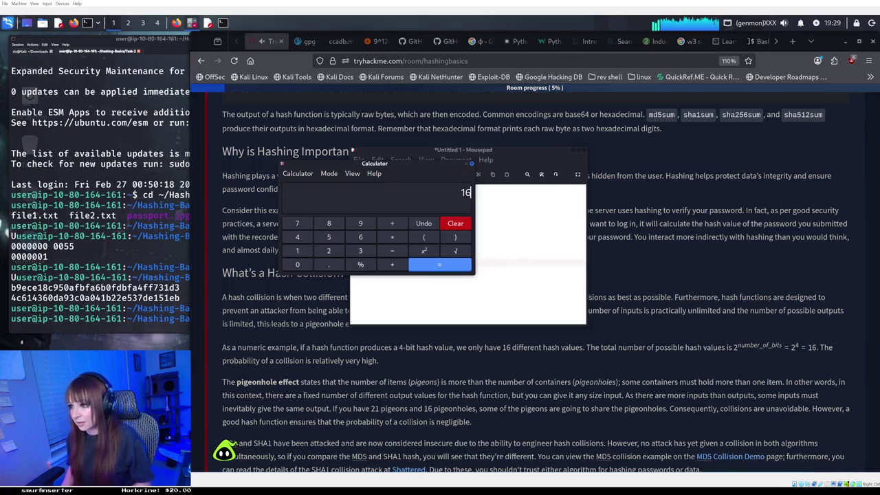
click(423, 250)
click(431, 264)
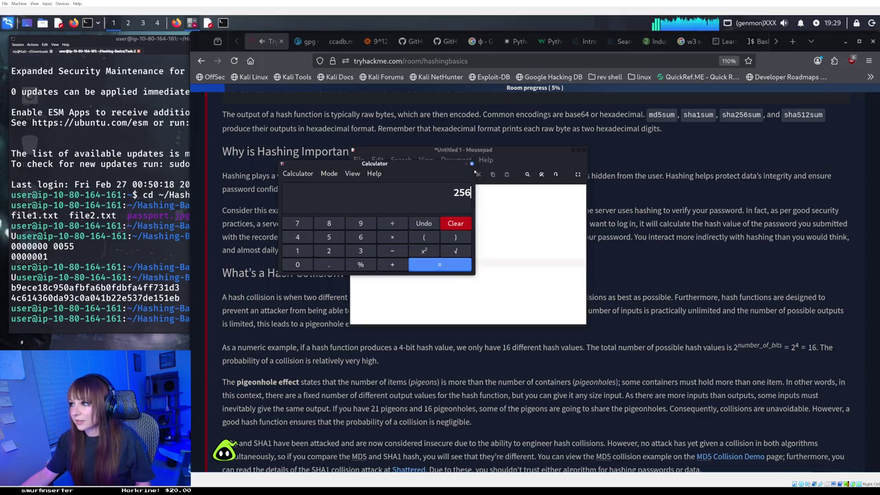
click(471, 163)
key(ctrl+End)
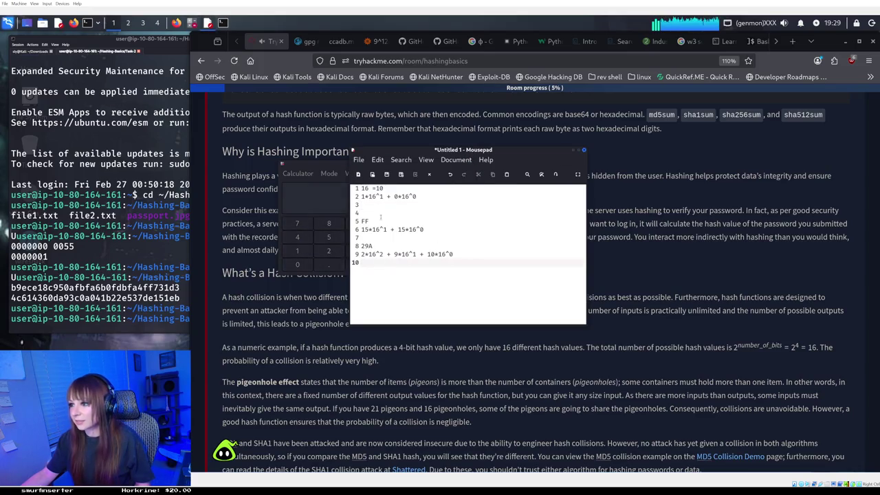
Start line 10 with '512 +', correcting the earlier 256 and 511 attempts
text(256)
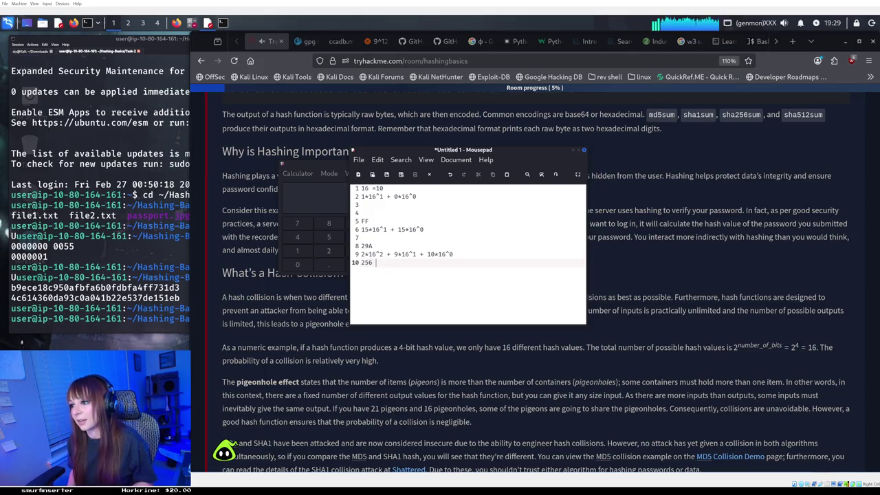
key(BackSpace)
key(BackSpace)
key(BackSpace)
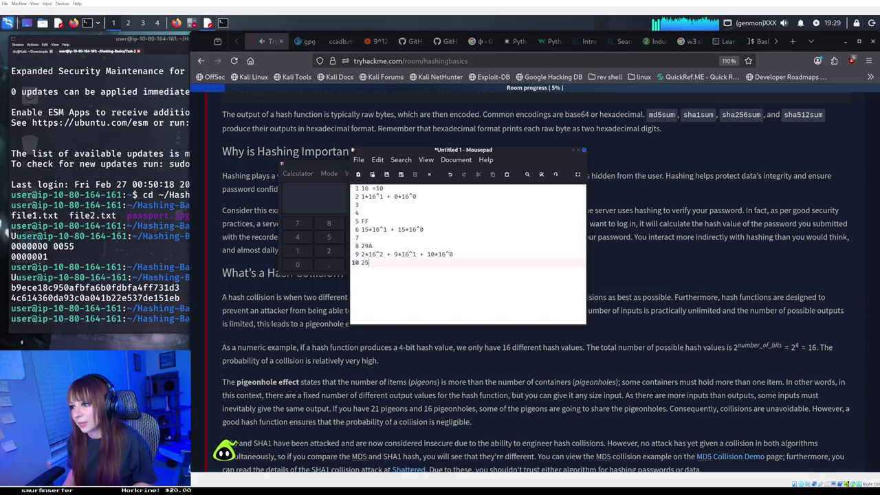
text(511)
key(BackSpace)
text(2)
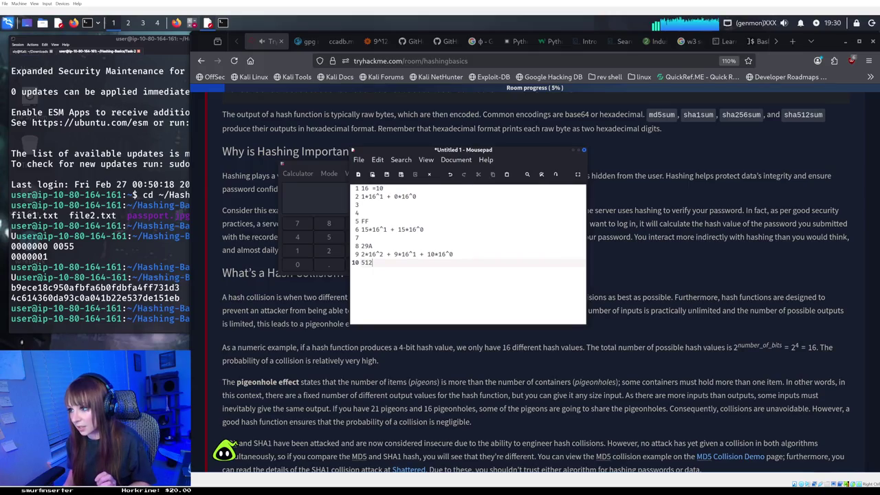
text( +)
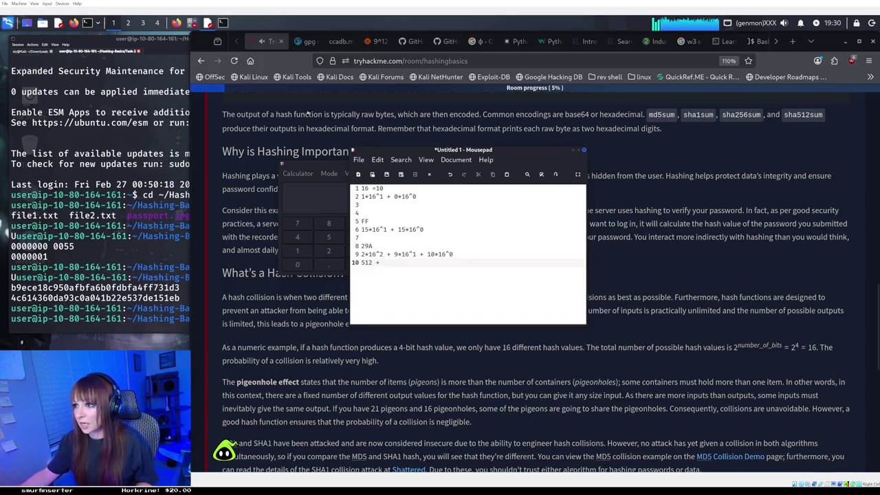
Clear the calculator and compute 16 × 9 = 144
click(340, 191)
click(454, 222)
click(297, 250)
click(360, 237)
click(392, 237)
click(361, 223)
click(439, 264)
Finish line 10 as 512 + 144 + 10 and begin line 11 with 512 + 154
click(442, 242)
click(400, 265)
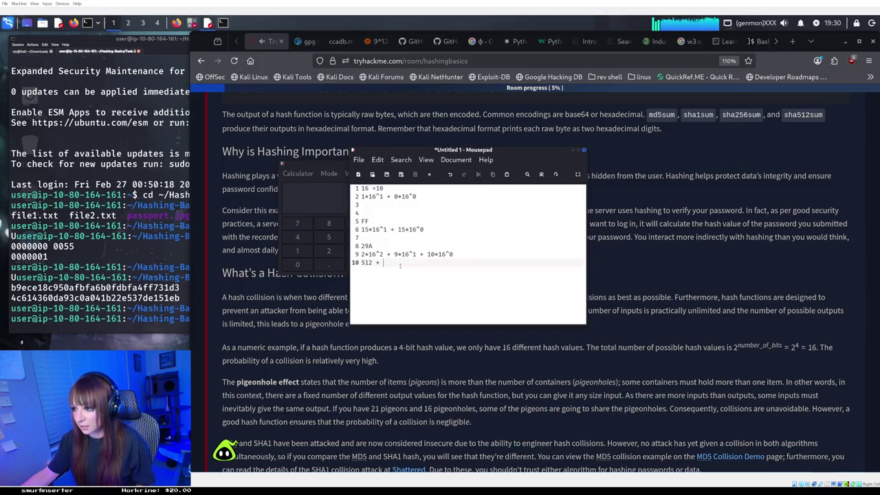
text(1)
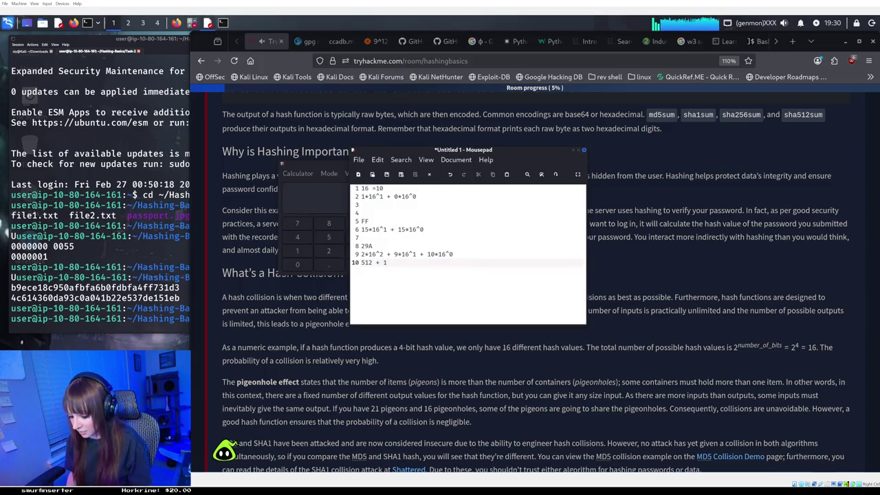
text(44 +)
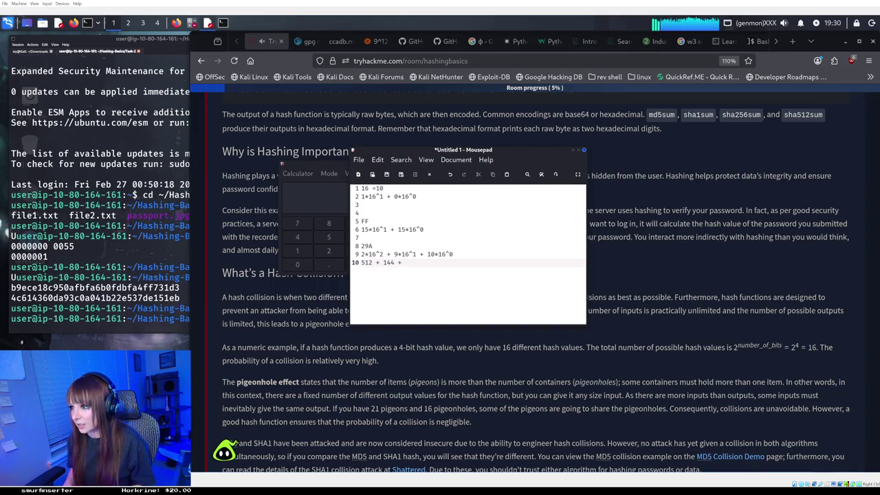
text(0)
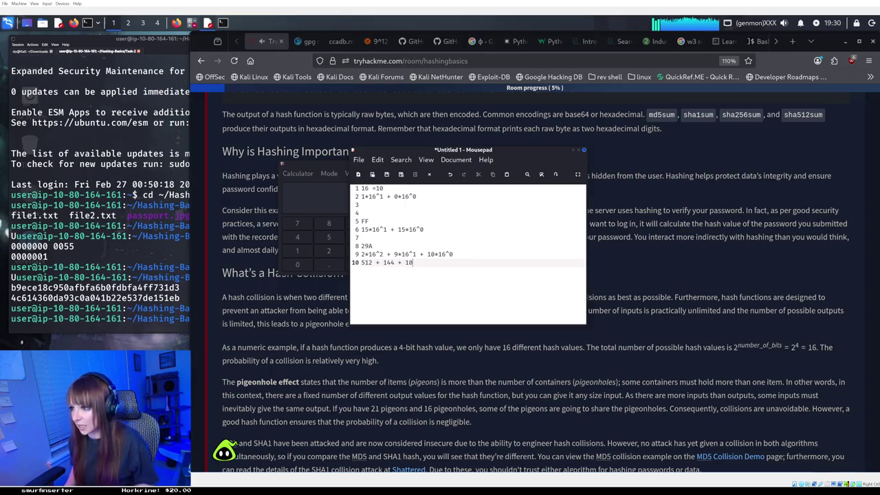
key(Return)
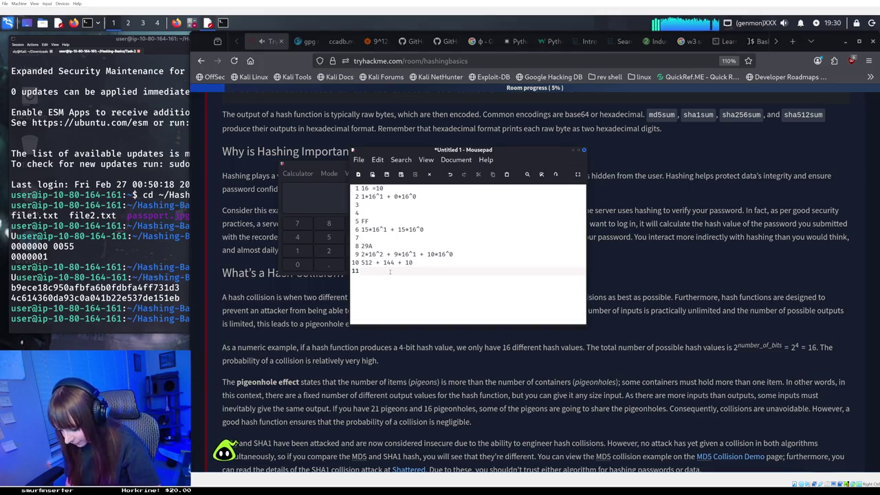
text(512 + )
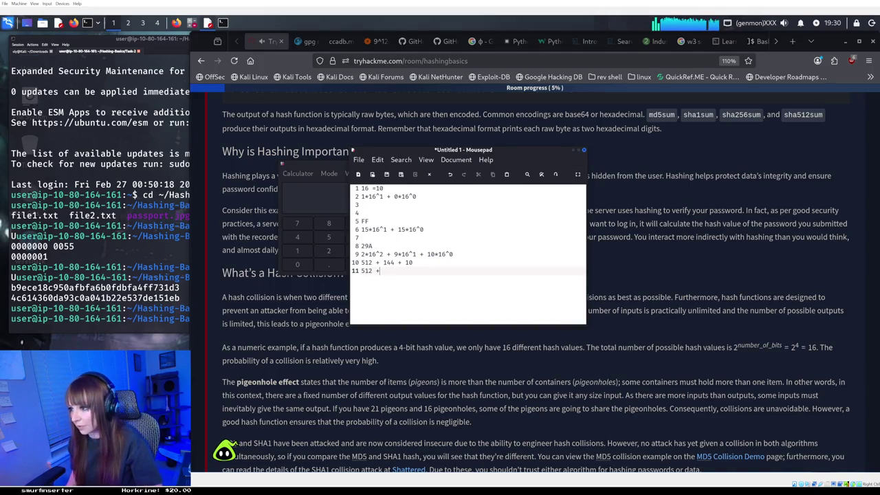
text(154)
Write the total 666 on line 12, then hide the Mousepad window
key(Return)
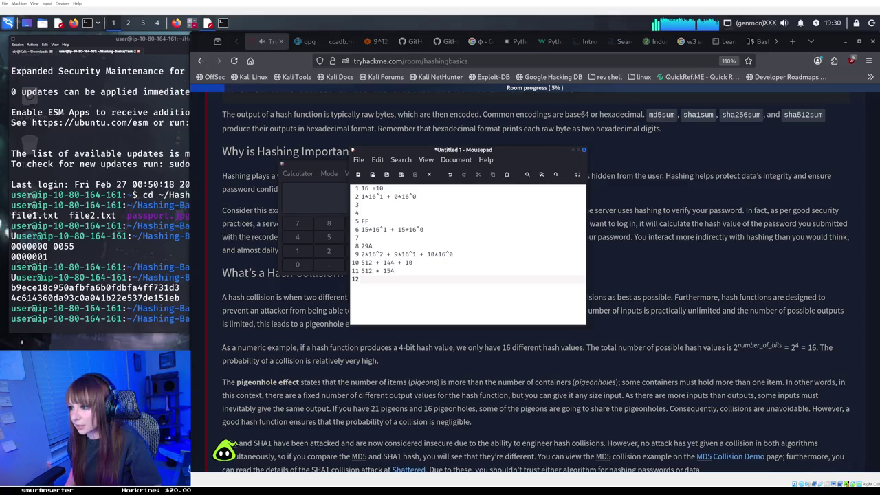
text(6)
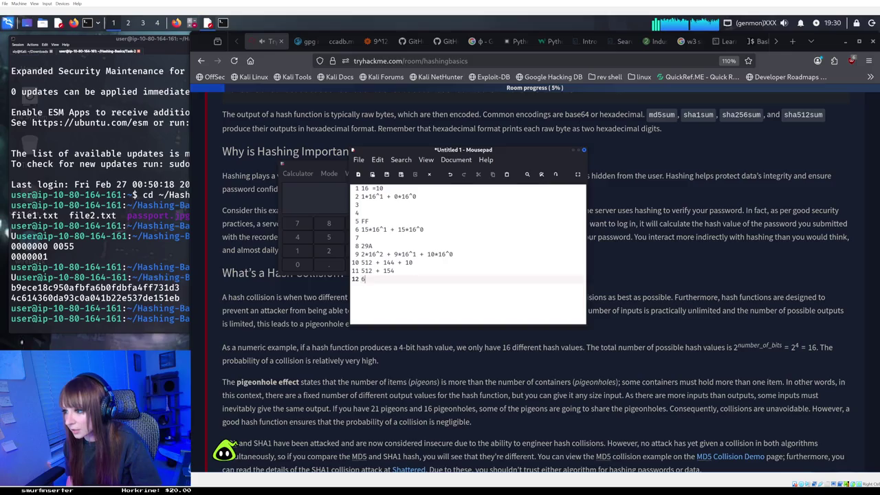
text(66)
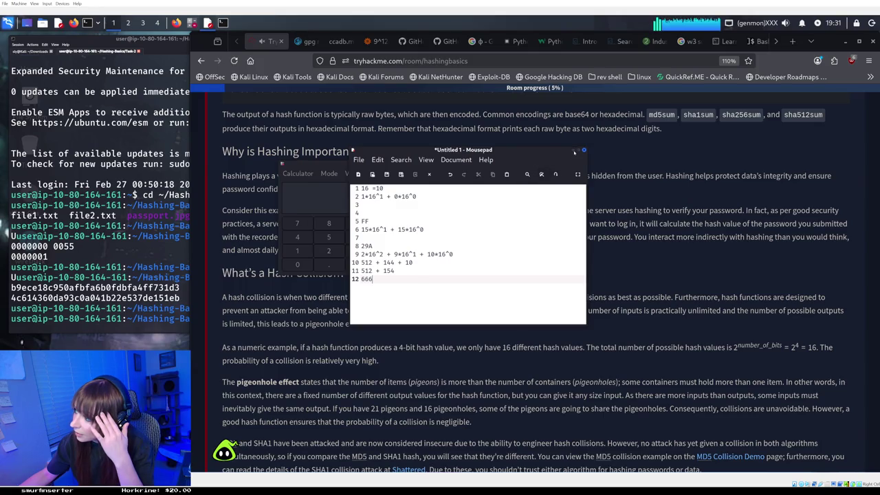
click(574, 152)
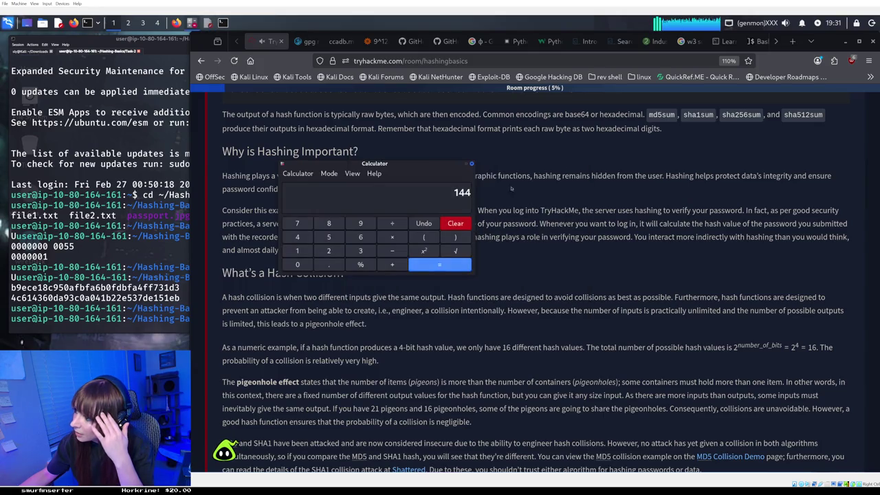
Minimize the calculator to show the Hashing Basics page, then bring the notes back
click(471, 164)
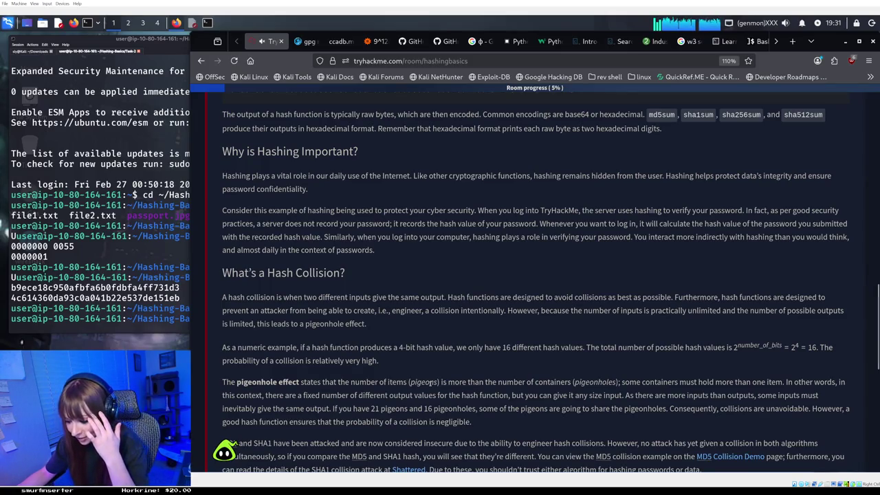
key(alt+Tab)
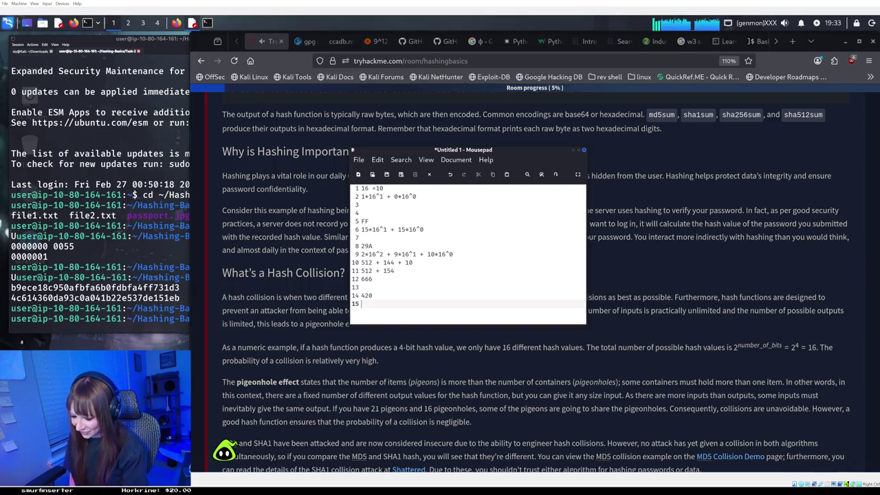
Erase the 420 result on line 14 of the notes
key(BackSpace)
key(BackSpace)
key(BackSpace)
key(BackSpace)
Write 0x539 on line 14 and expand it as 5*16^2 + 3*16^1 + 9*16^0 on line 15
text(0)
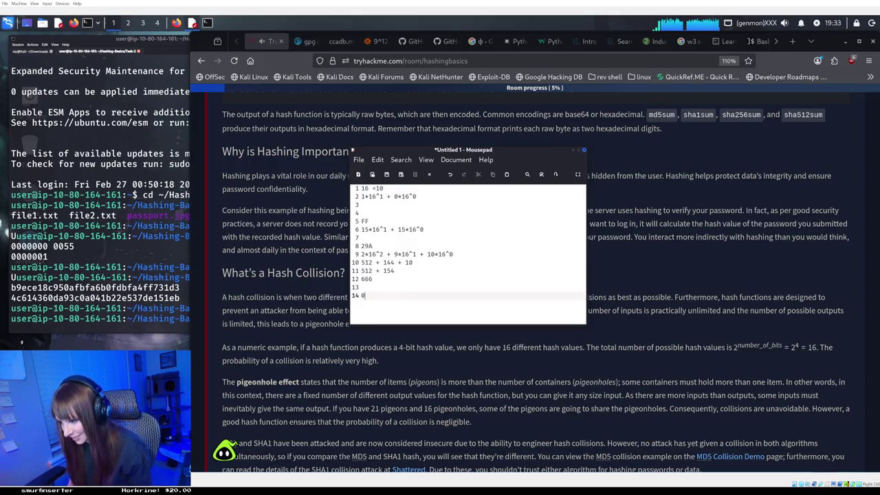
text(x539)
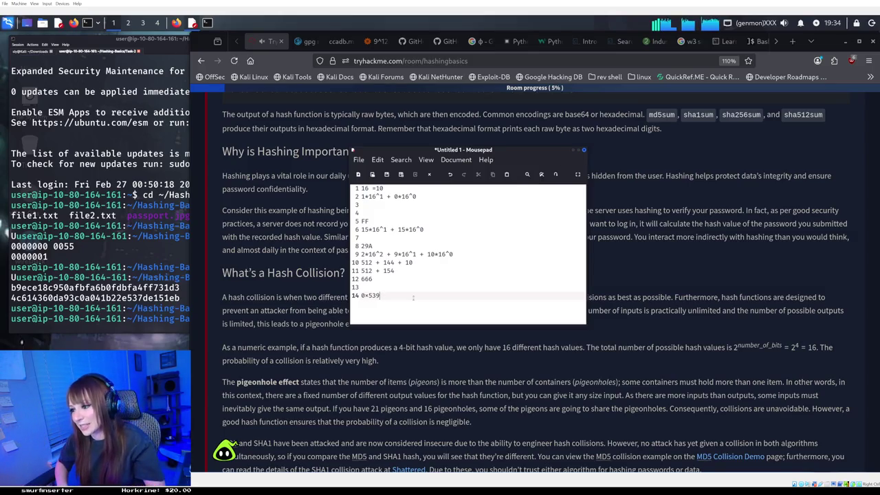
key(Return)
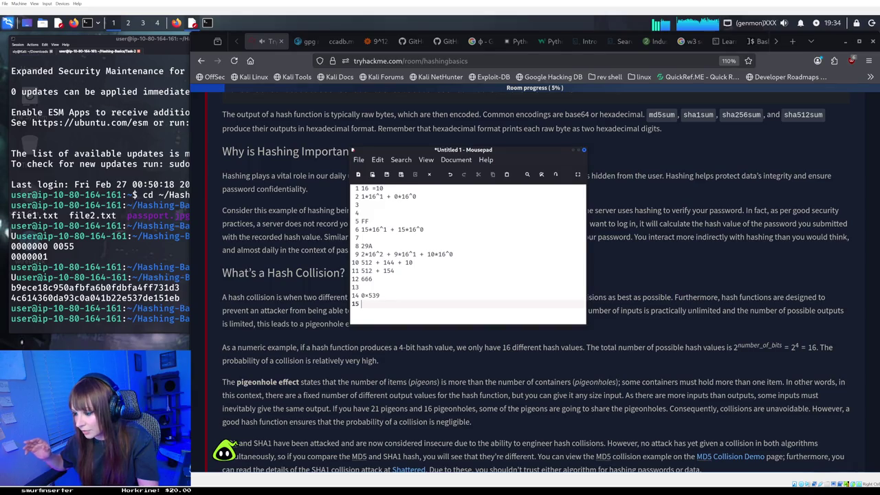
text(5)
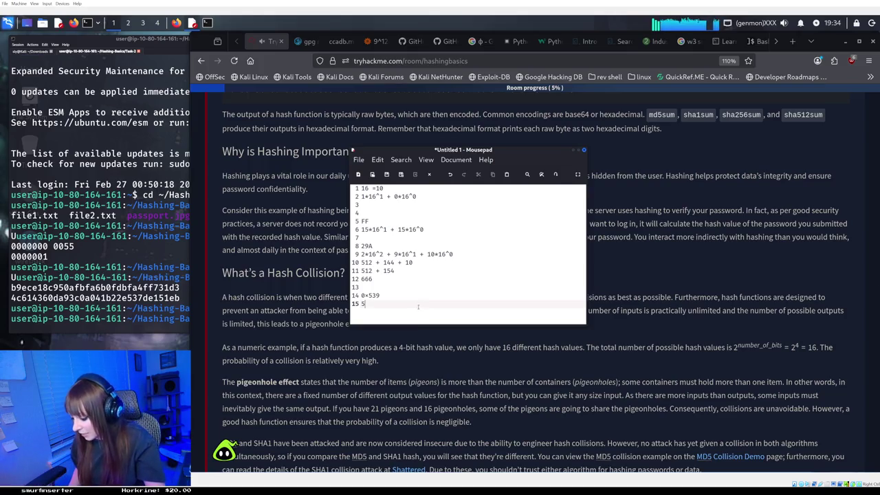
text(*16)
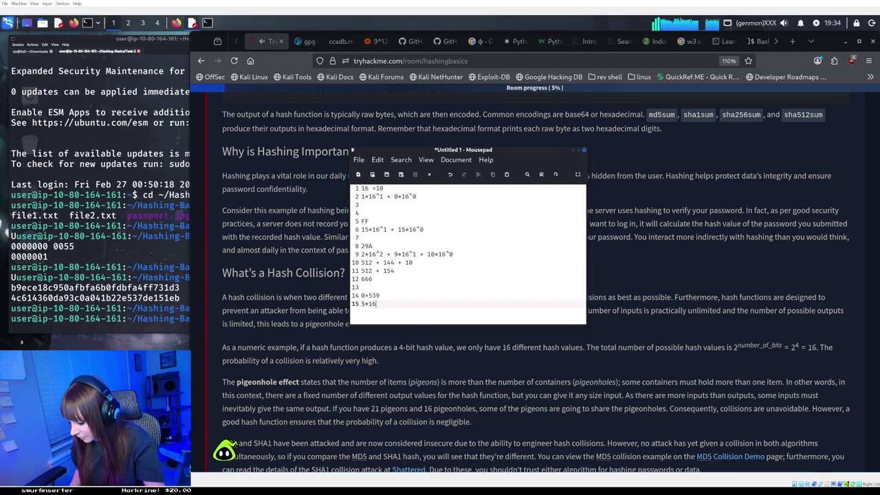
text(^2 )
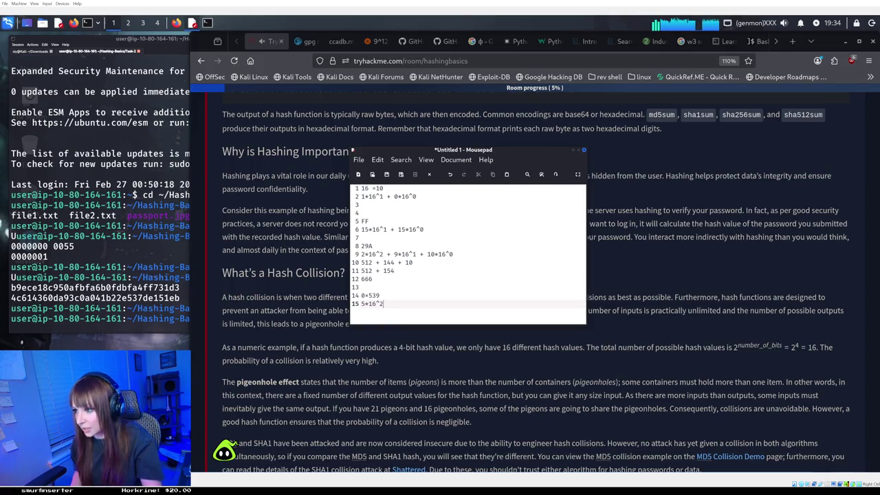
text(+ )
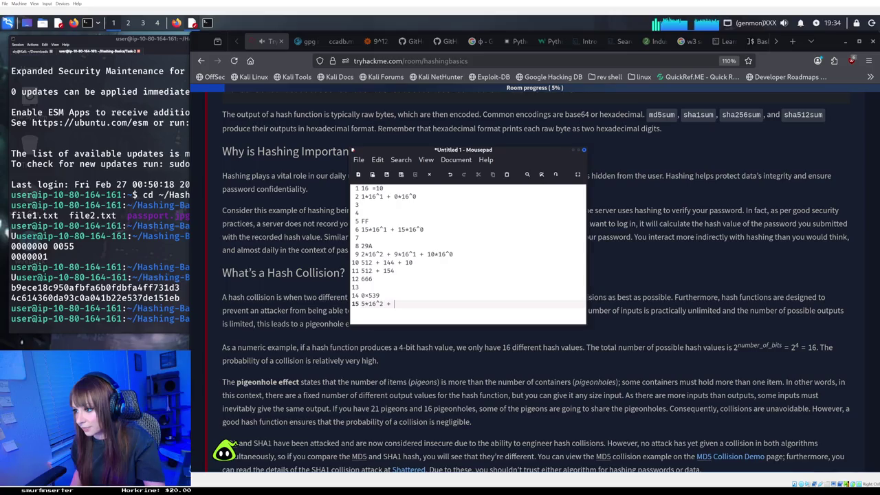
text(3)
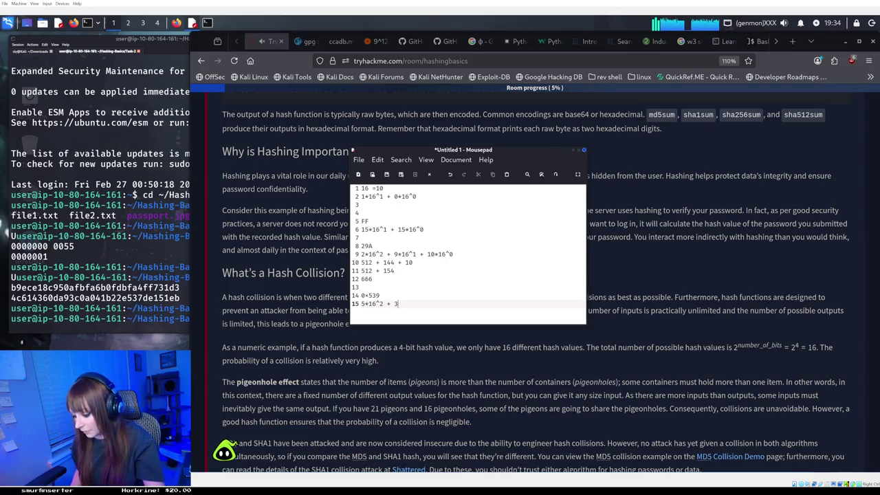
text(*16)
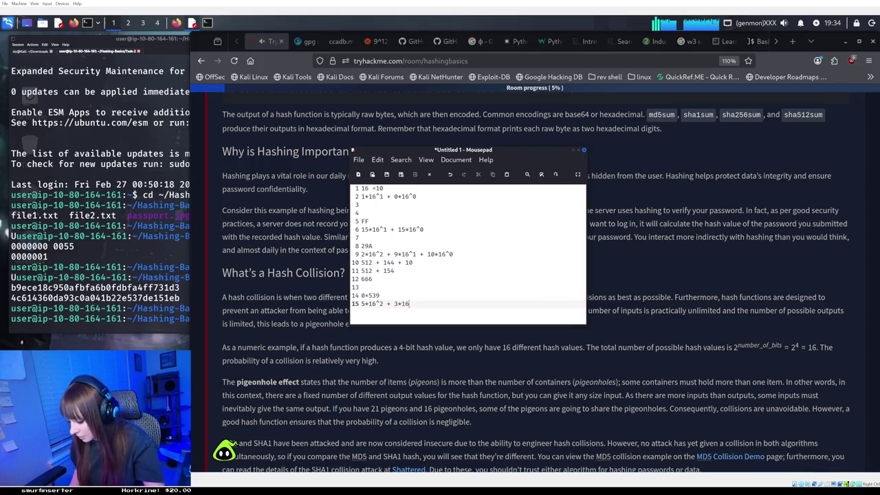
text(^)
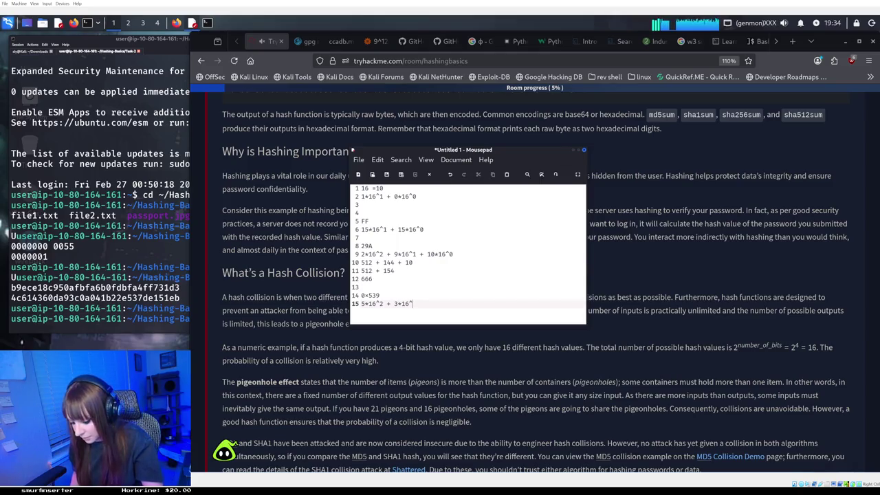
text(1 + )
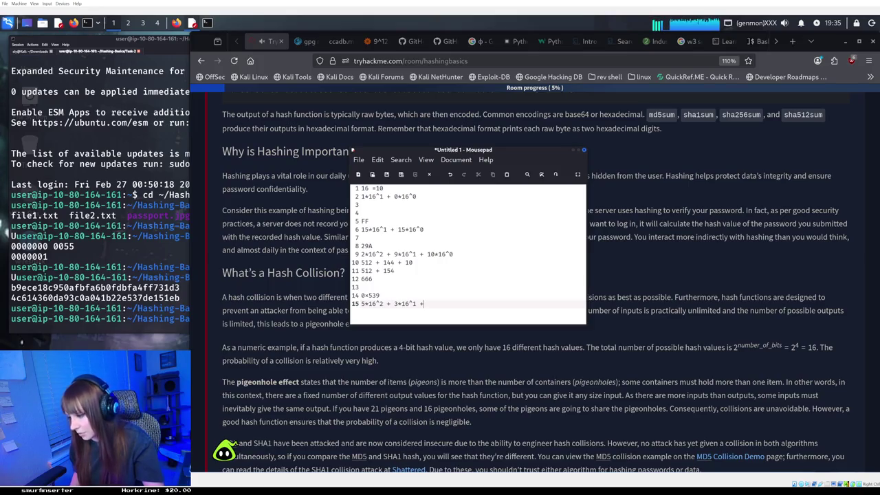
text(9)
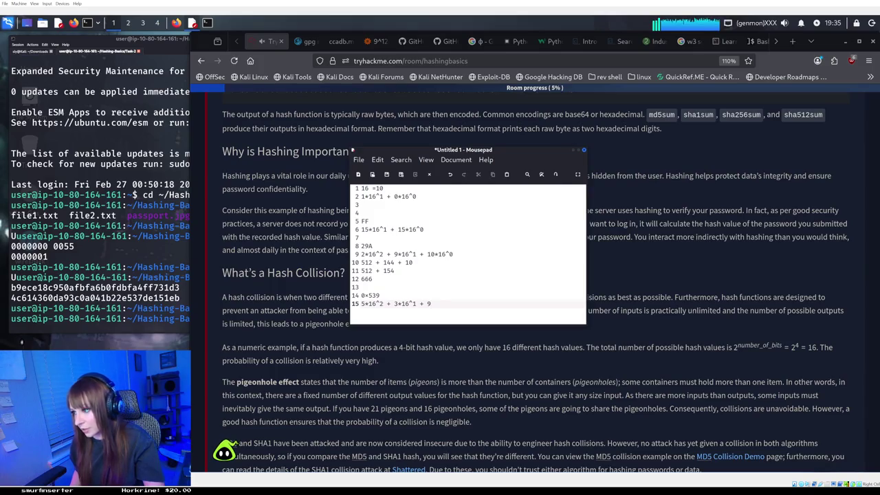
text(*1)
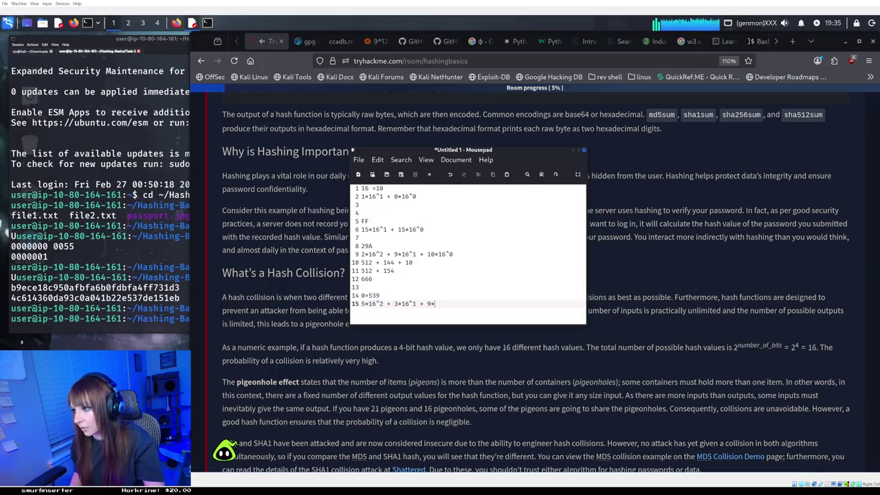
text(6)
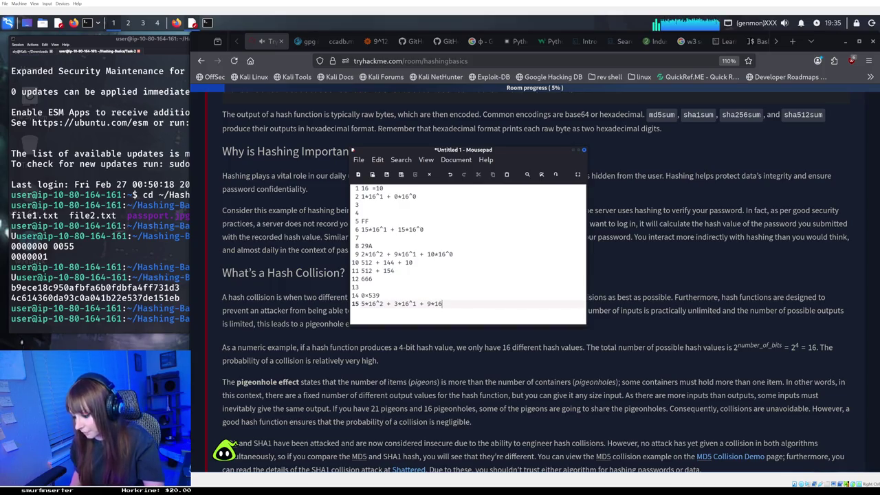
text(^0)
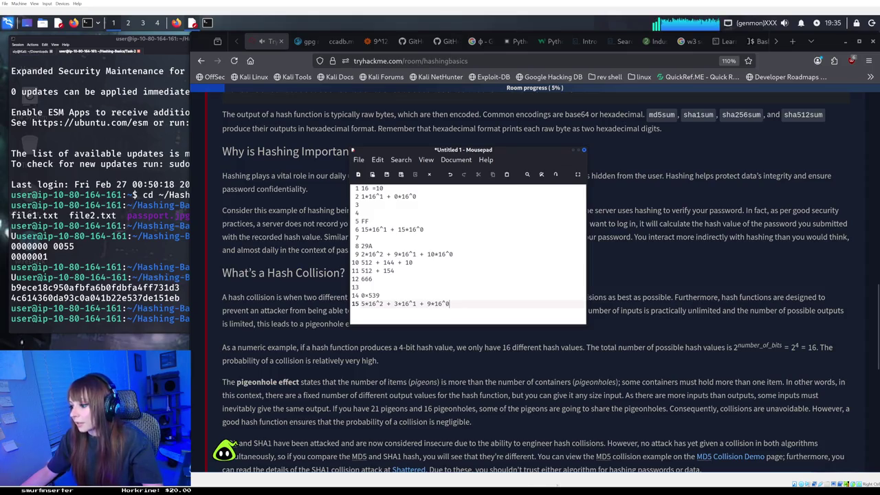
key(alt+Tab)
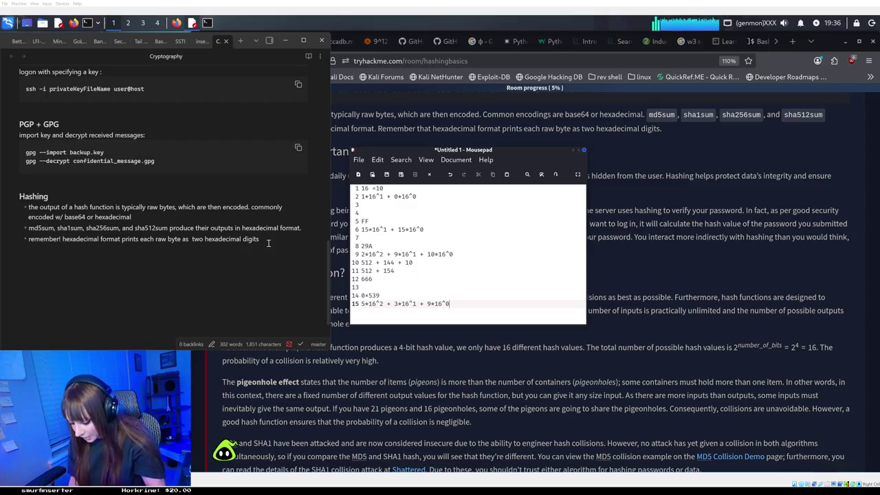
Add a '#### Hexadecimal' heading to the Cryptography notes
text(####)
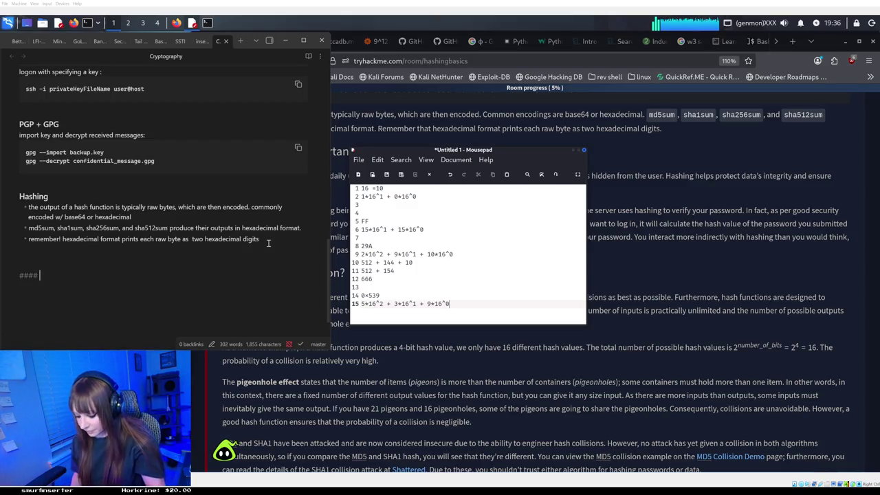
text( Hexadeci)
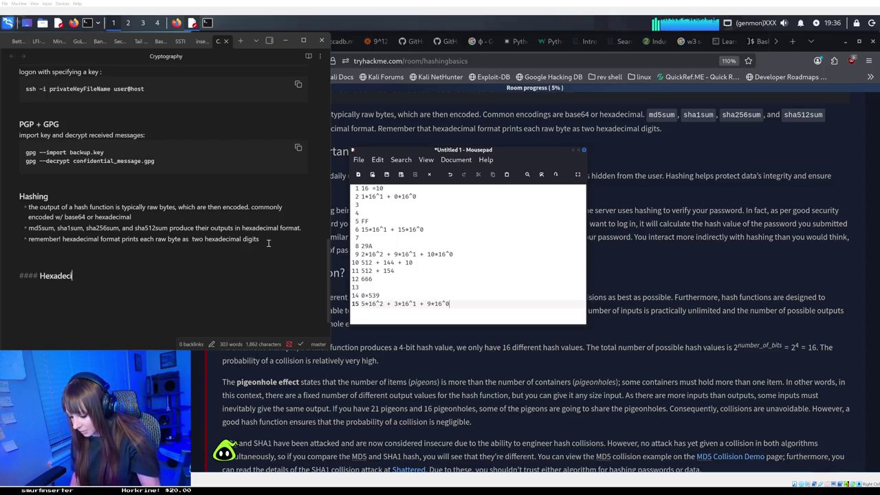
text(mal)
Add the bullet 'when converting a hexadecimal to decimal do this' with an empty sub-bullet below
key(Return)
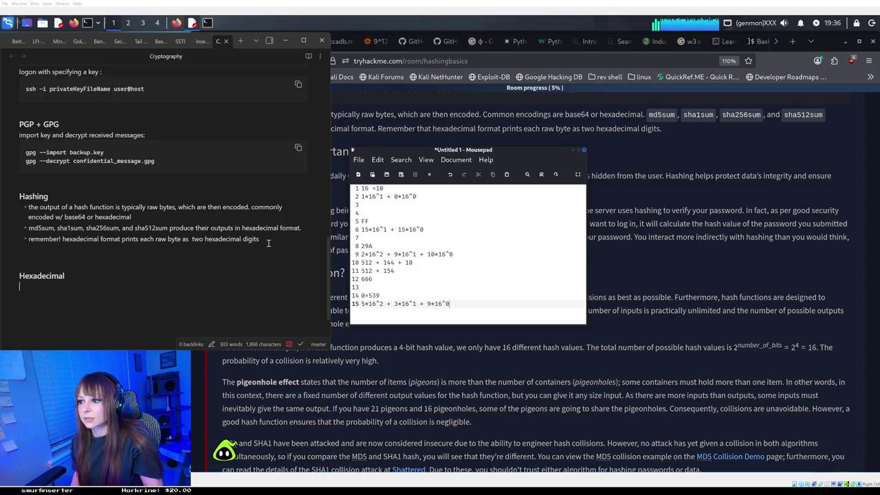
text(- when)
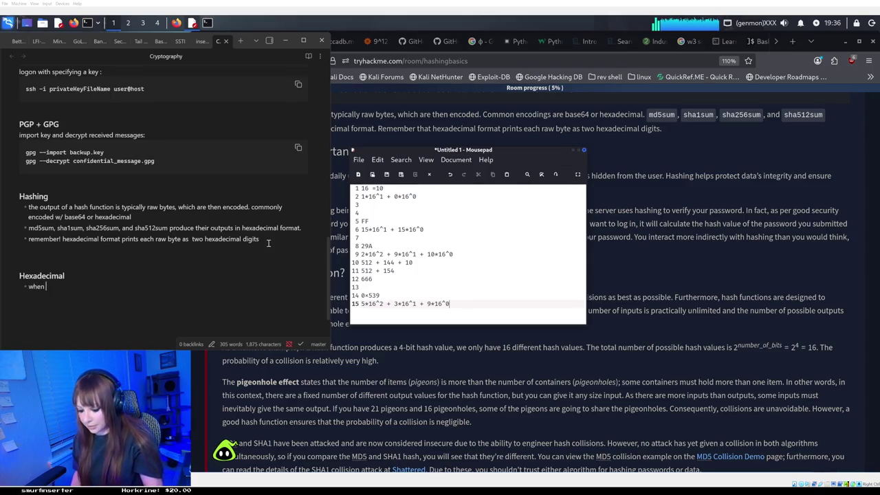
text(converting )
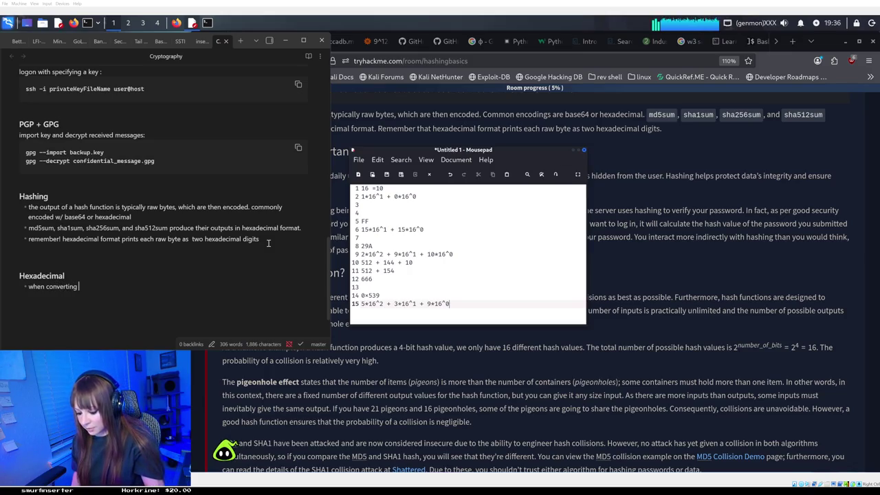
text(a )
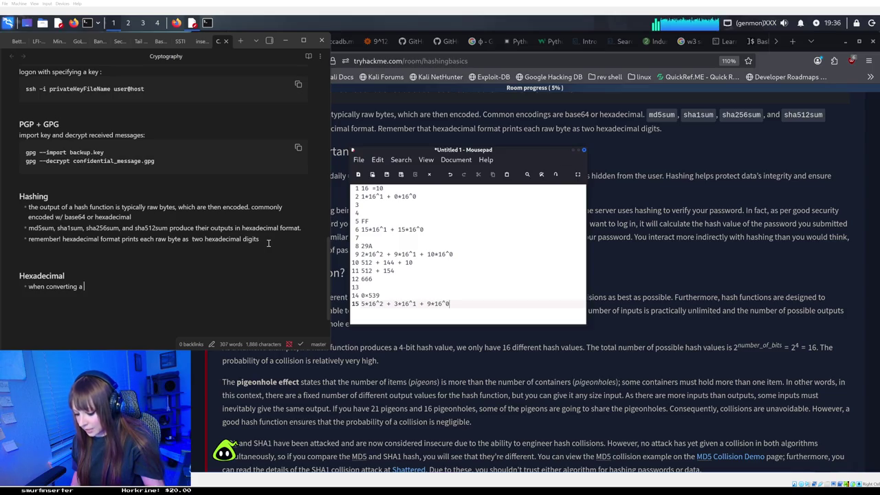
text(hexad)
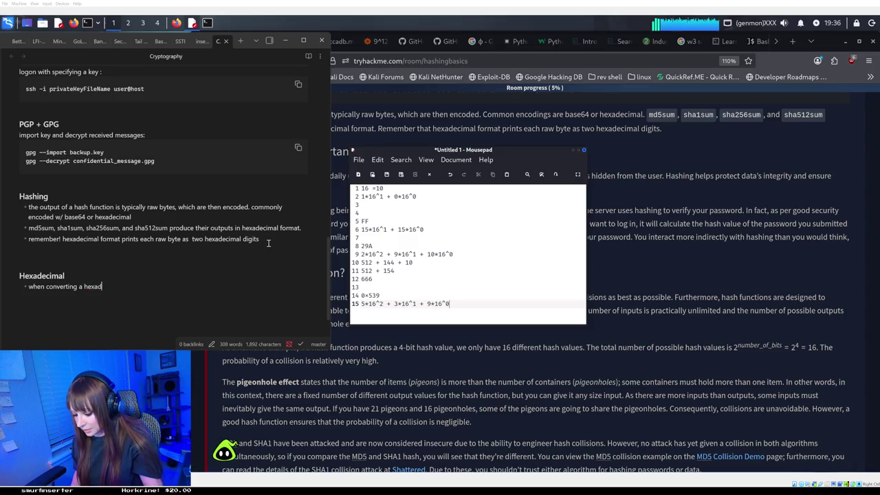
text(ecimal to decimal)
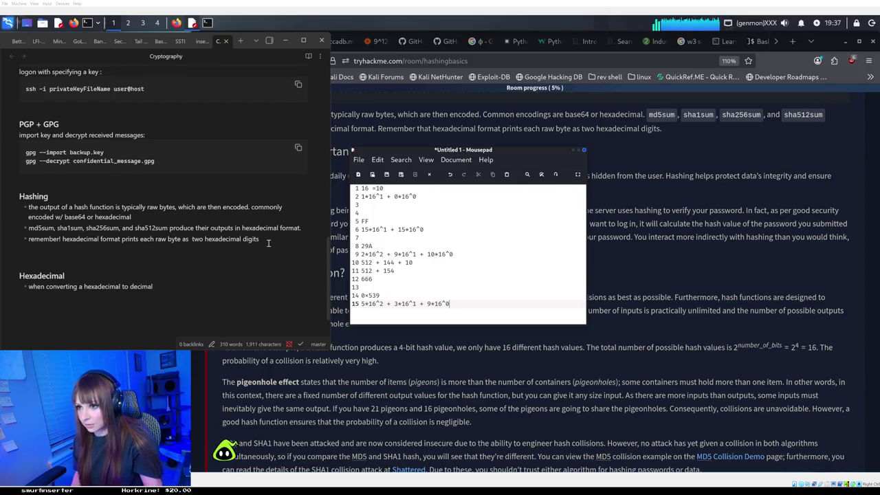
text( do this)
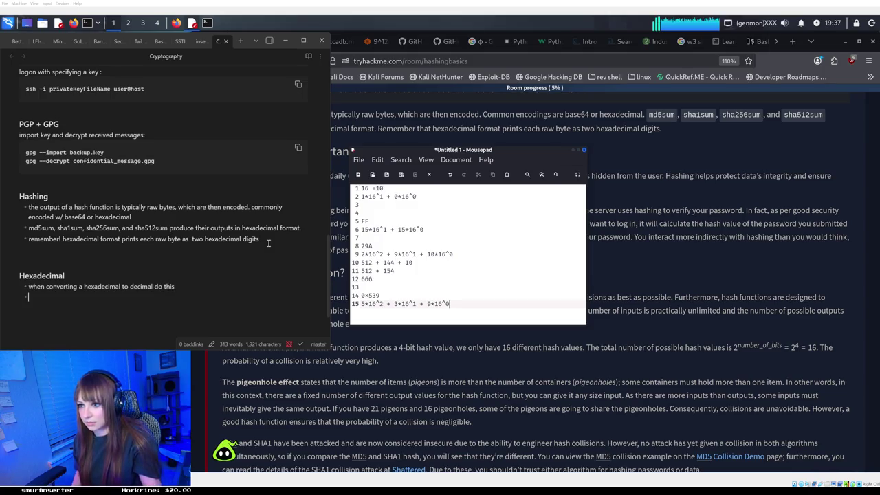
key(Tab)
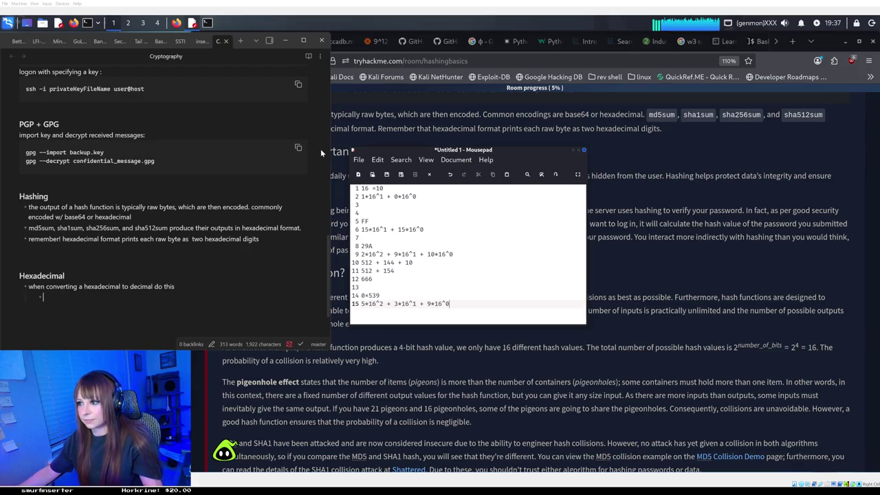
text(take the)
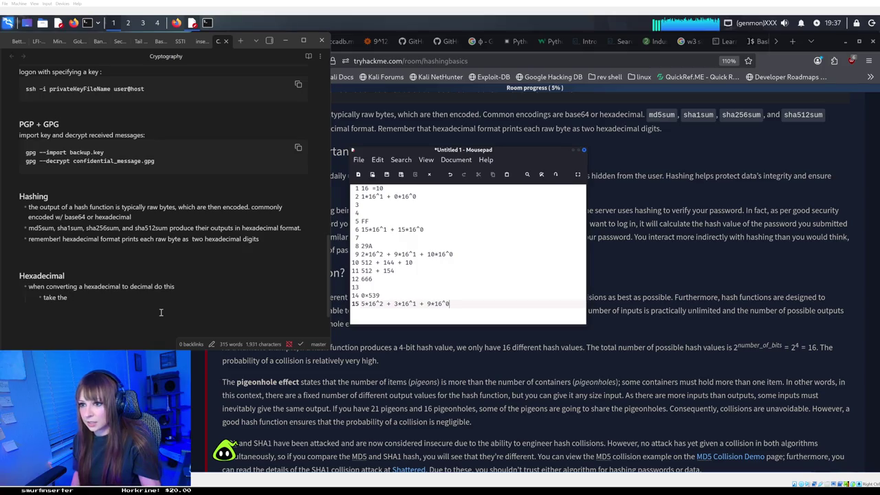
key(BackSpace)
key(BackSpace)
key(BackSpace)
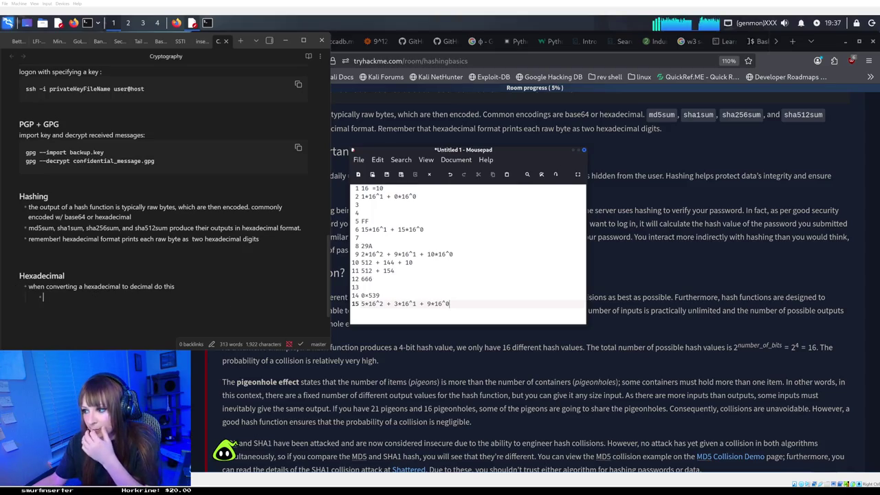
click(431, 281)
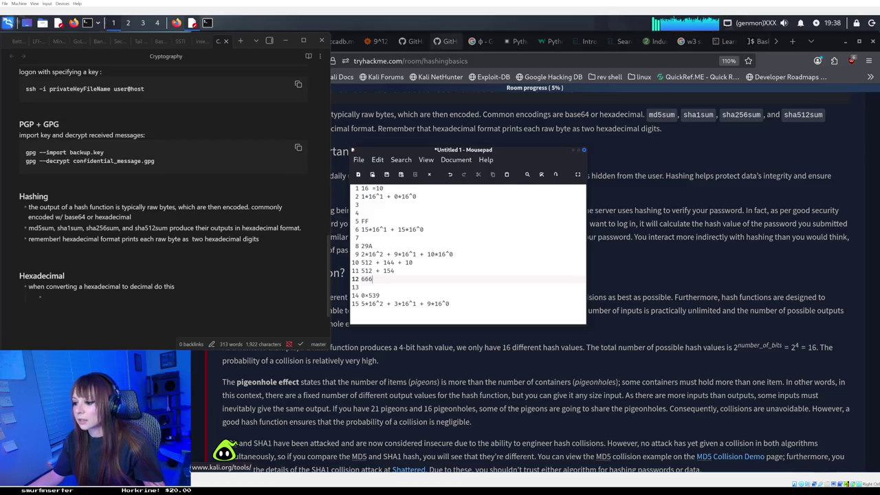
Paste the hex-conversion screenshot under the Hexadecimal bullet, then minimize Obsidian
click(96, 300)
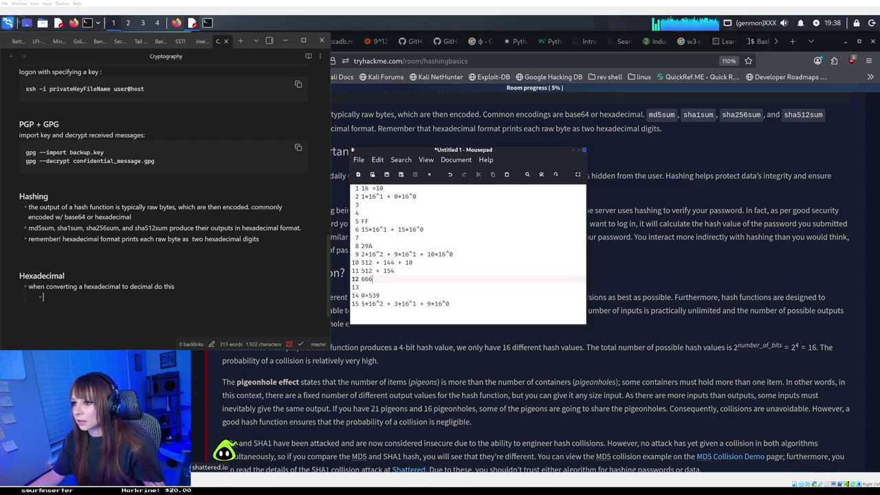
right_click(88, 302)
click(111, 275)
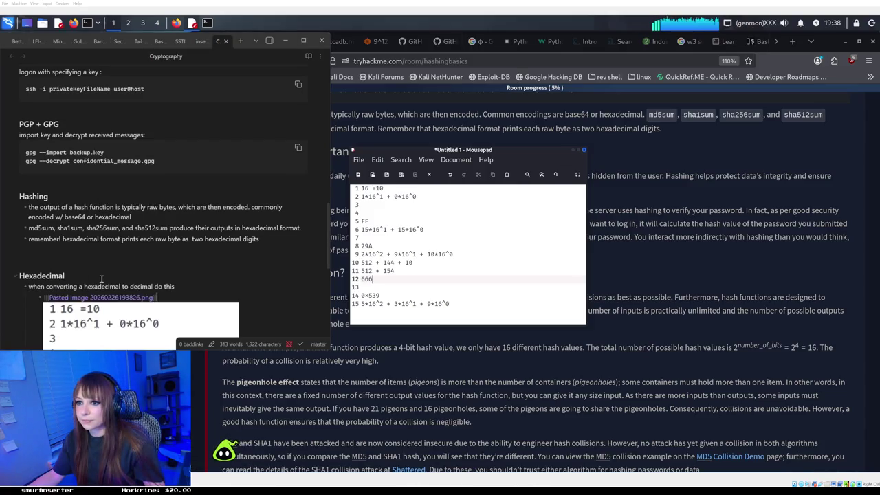
scroll(178, 299, down, 5)
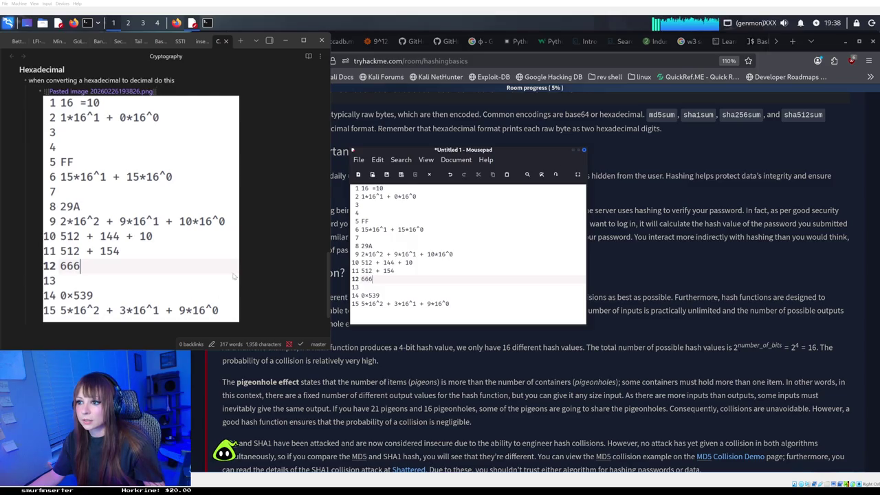
click(291, 41)
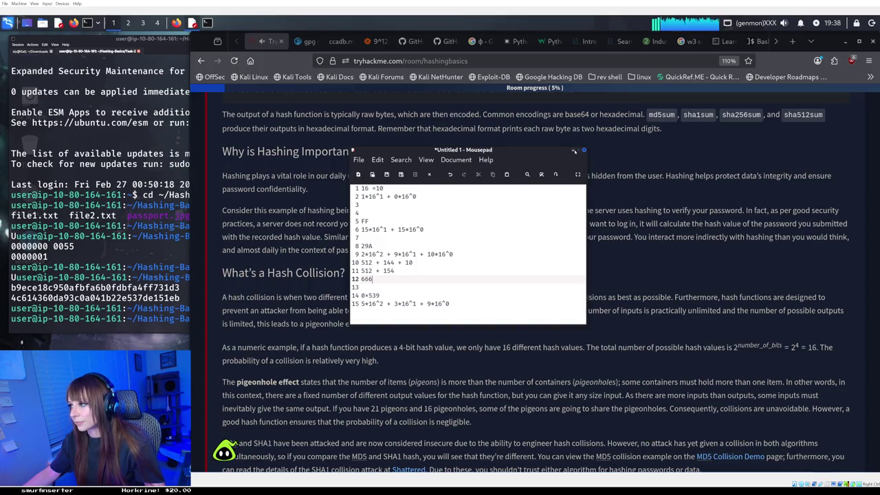
Set the hex notes aside to read the collision section, then restore them at line 15
double_click(364, 245)
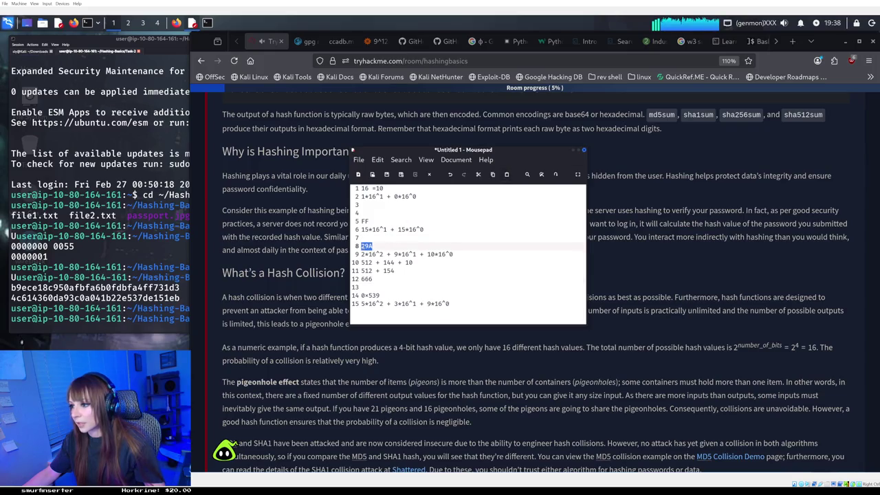
key(Left)
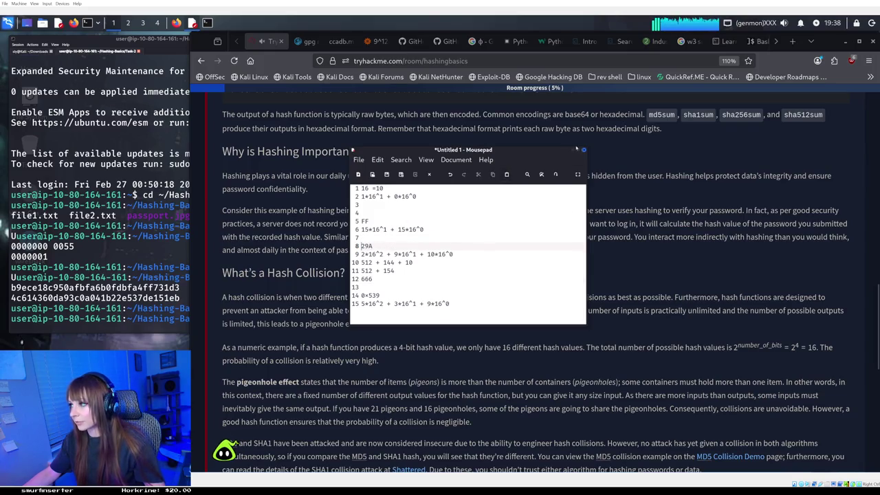
click(571, 150)
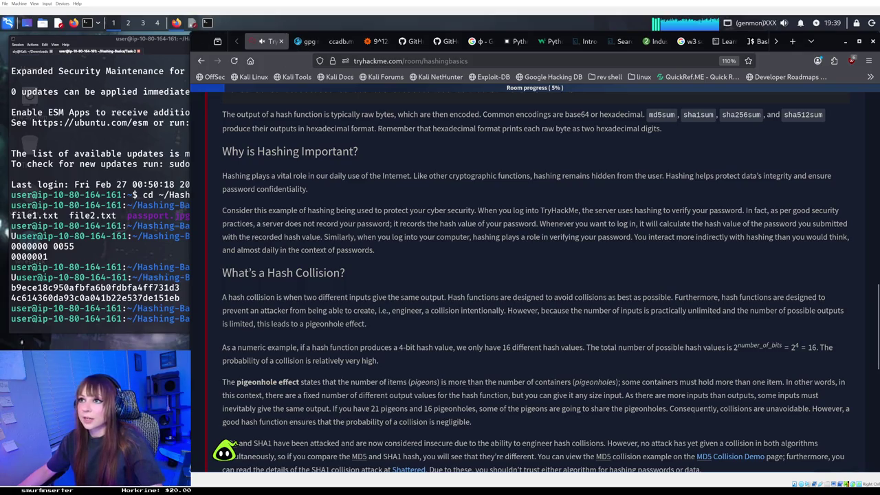
key(alt+Tab)
click(368, 310)
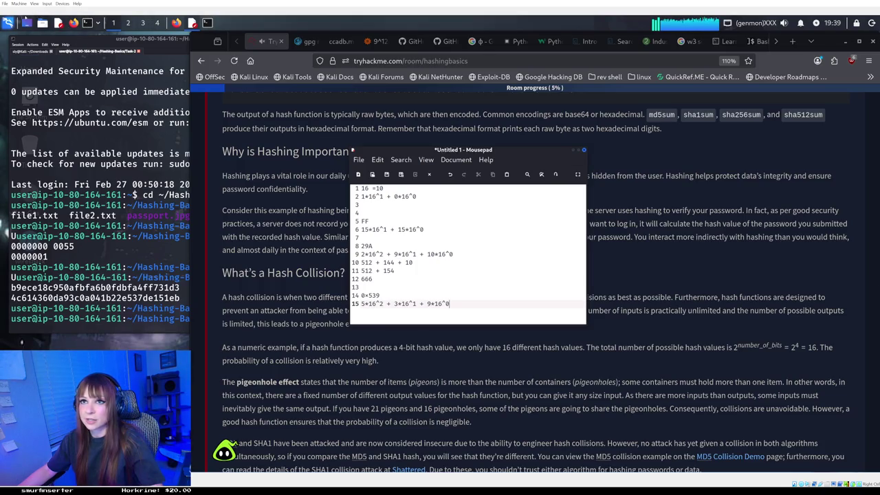
click(8, 23)
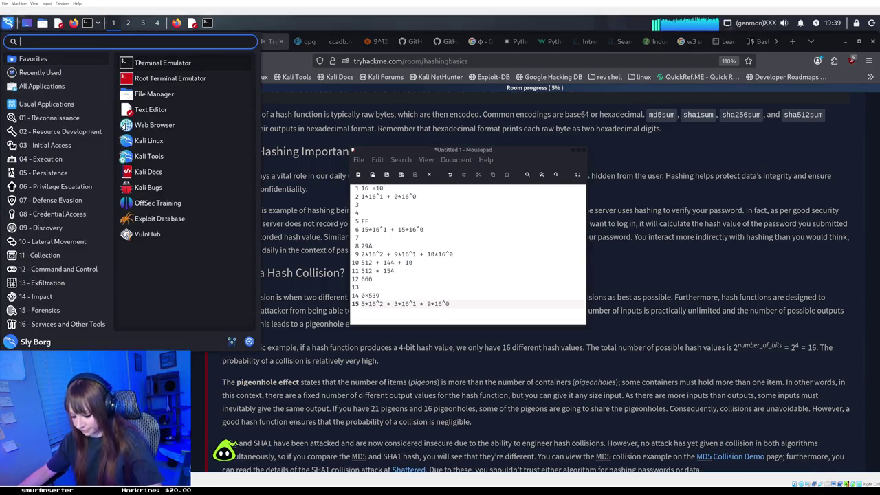
Launch MATE Calculator by searching 'cal' and place its window over the terminal
text(cal)
click(118, 69)
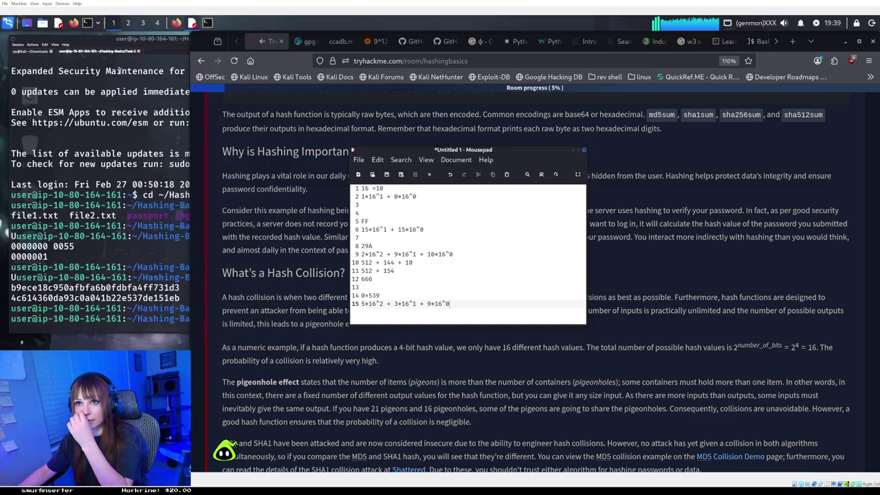
drag(383, 201, 169, 176)
text(1280 + 48 +)
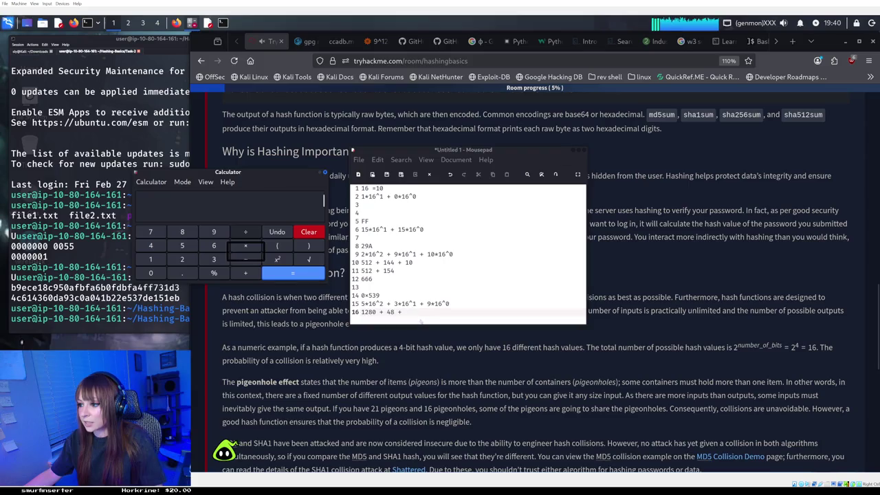
Finish line 16 with 9 and start the calculator sum 9 + 48 +
click(412, 312)
text(9)
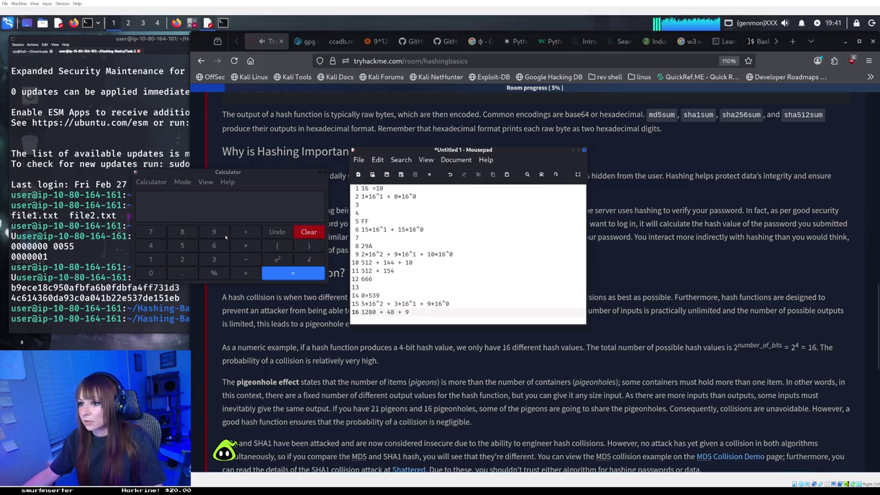
click(214, 232)
click(246, 273)
click(151, 246)
click(182, 232)
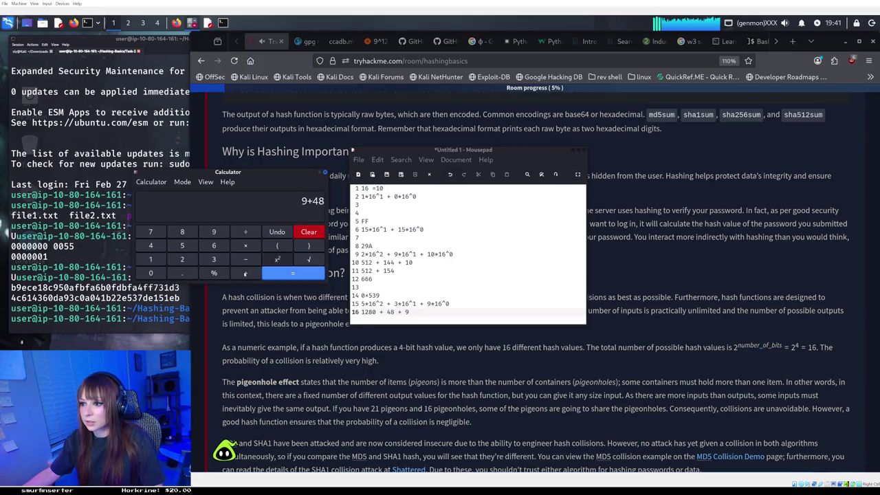
click(245, 273)
Add 1280 to reach the total 1337, then close the calculator
click(151, 259)
click(182, 259)
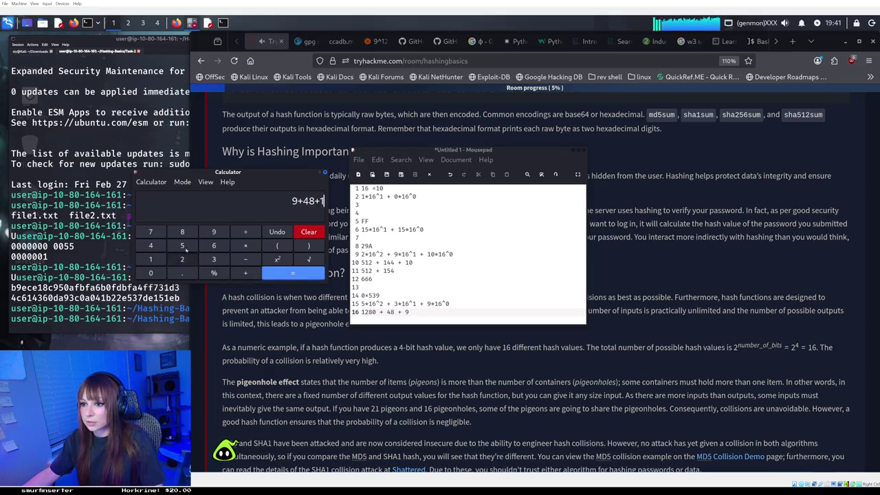
click(182, 232)
click(151, 273)
click(281, 272)
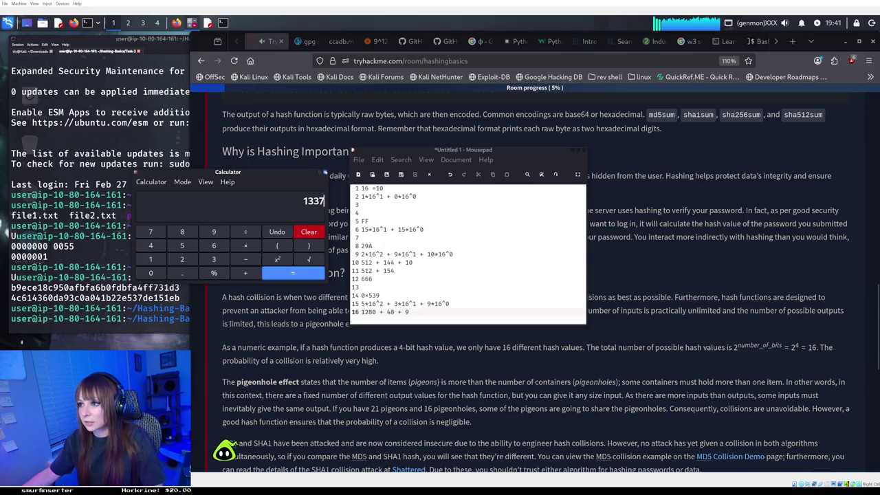
click(325, 172)
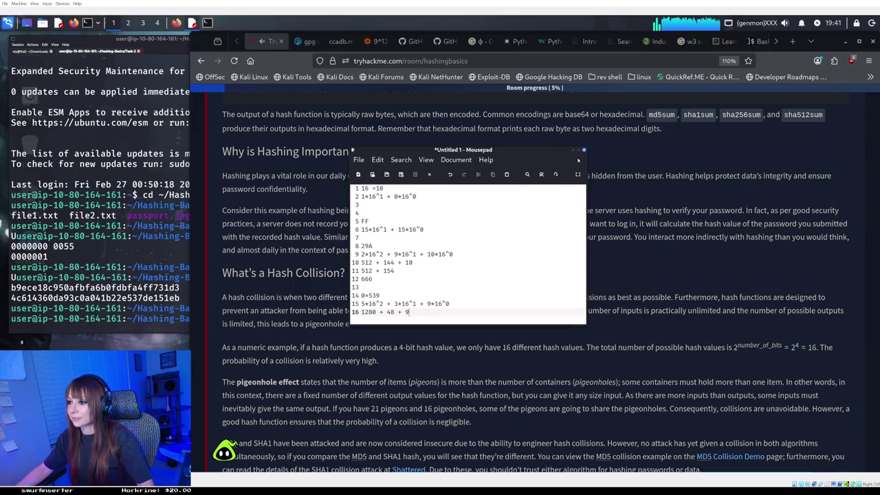
Discard the hex notes, cancelling the Save As dialog and choosing Don't Save
click(583, 149)
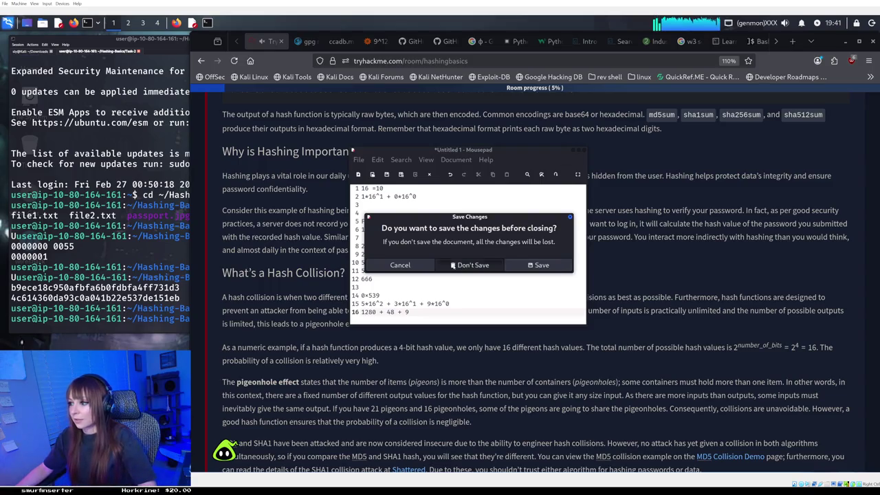
click(545, 268)
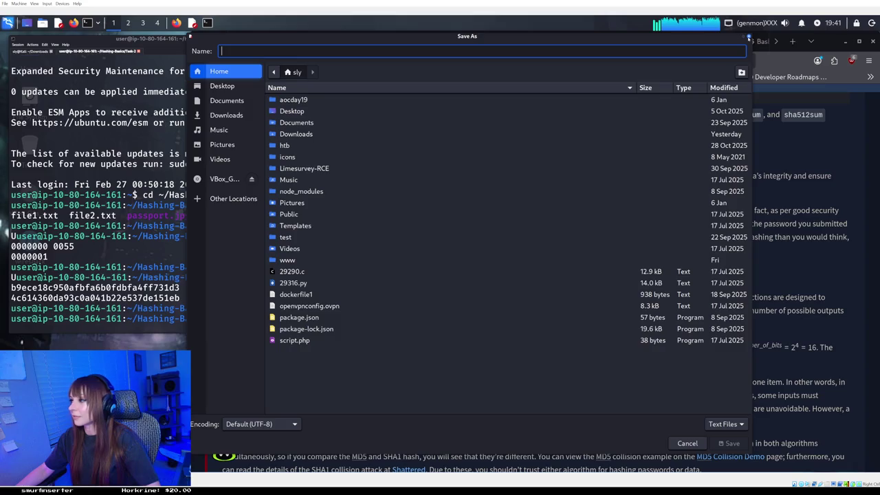
click(748, 38)
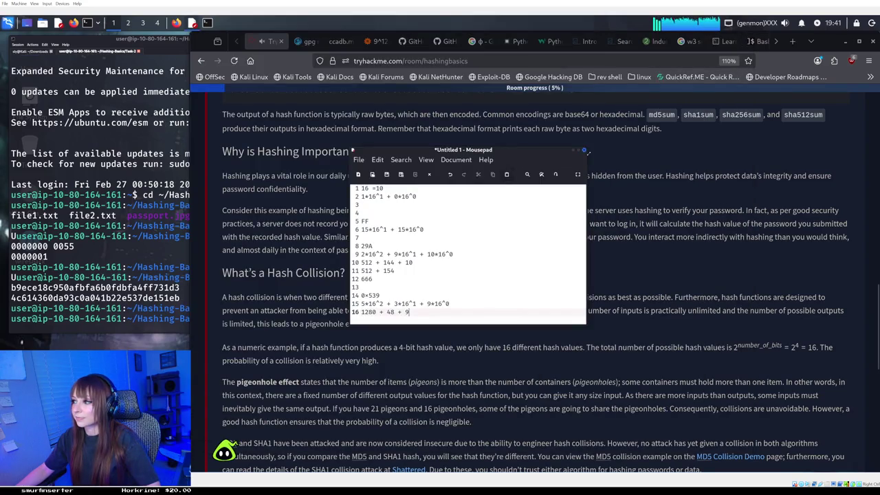
click(583, 150)
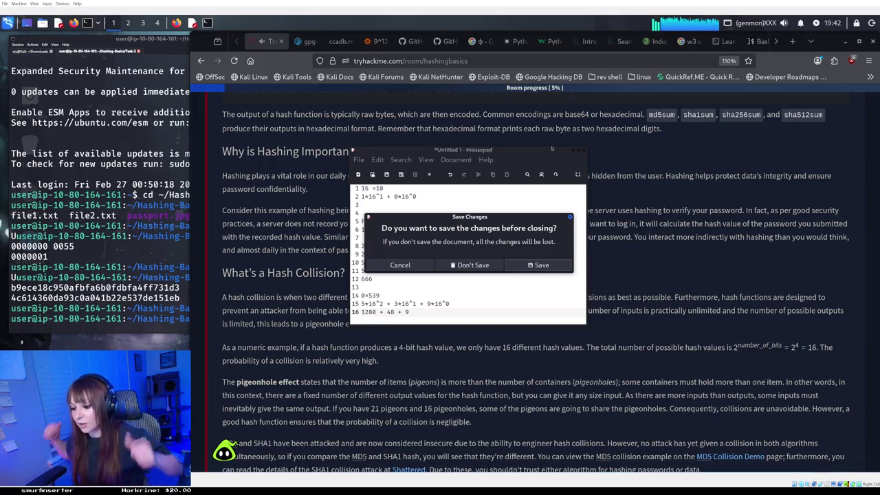
click(464, 266)
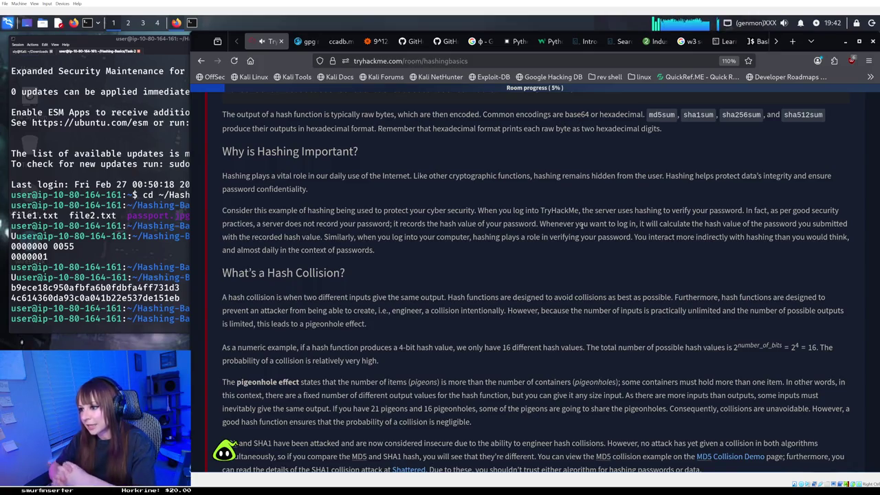
Scroll down to the questions asking for passport.jpg's SHA256 hash
scroll(571, 230, down, 3)
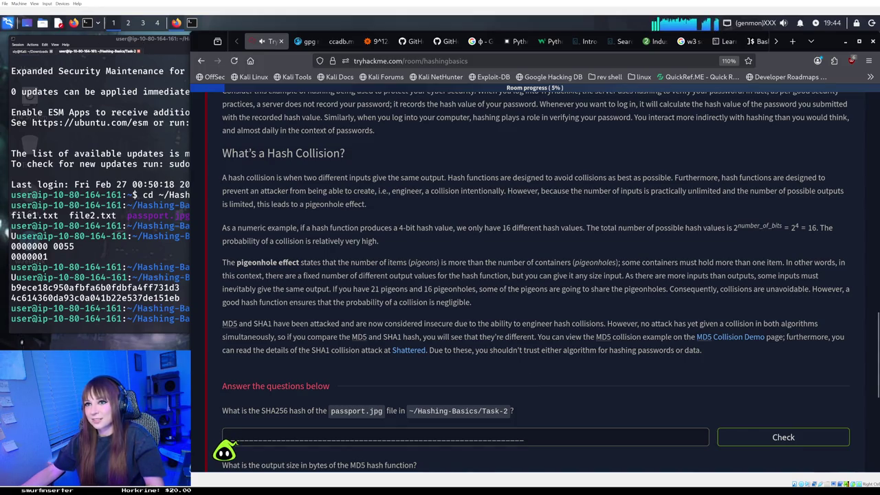
Open and immediately close an empty text editor, then scroll further down the hashing page
click(72, 23)
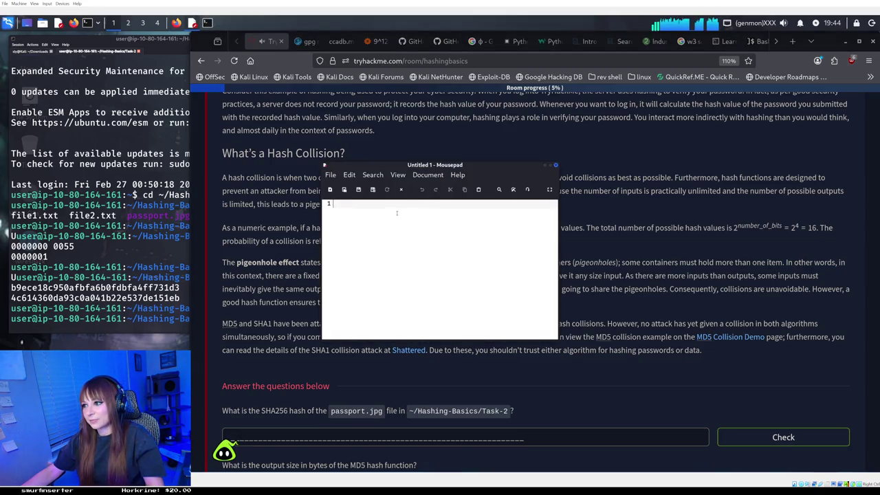
click(555, 165)
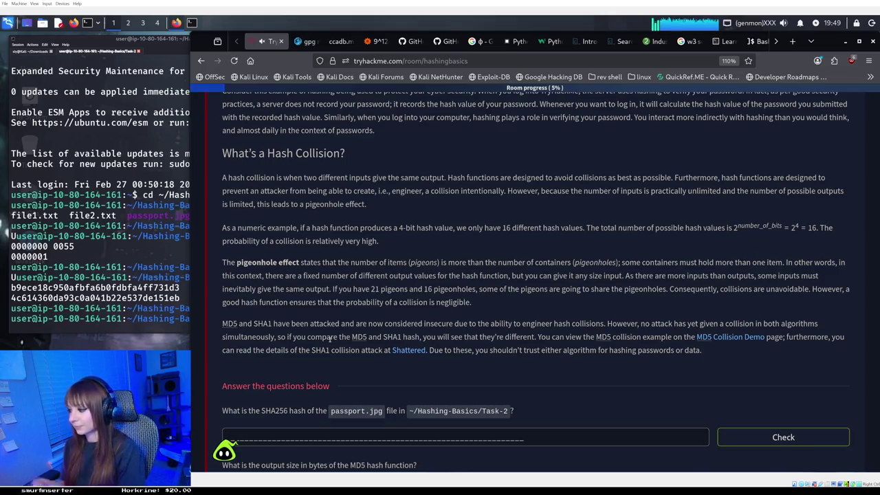
scroll(330, 338, down, 2)
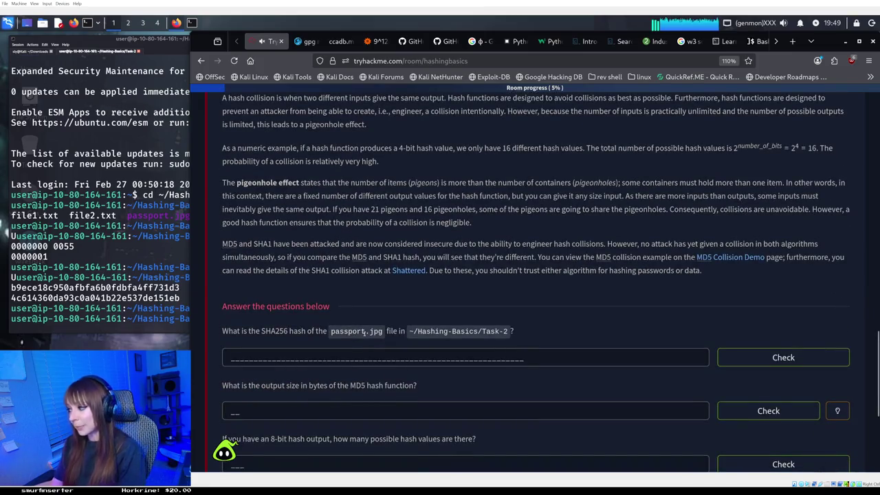
Review the Task 2 questions, select the SHA256 answer field, and briefly check the terminal
scroll(364, 332, down, 2)
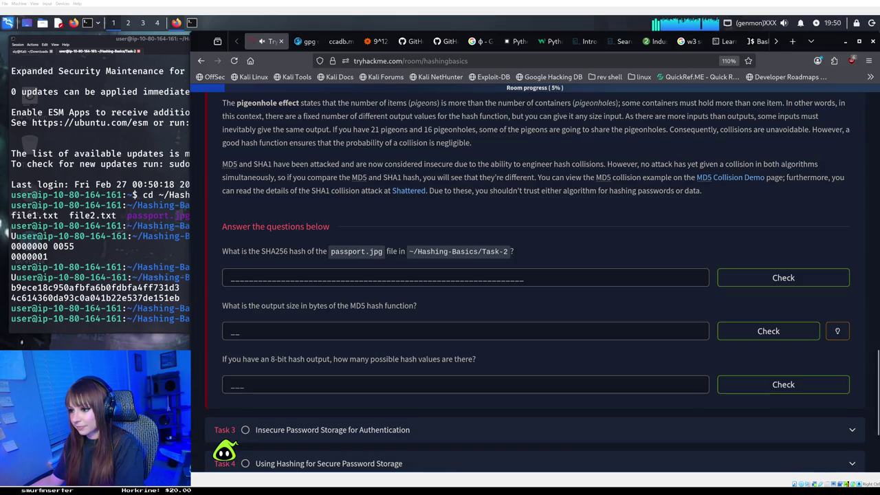
click(353, 280)
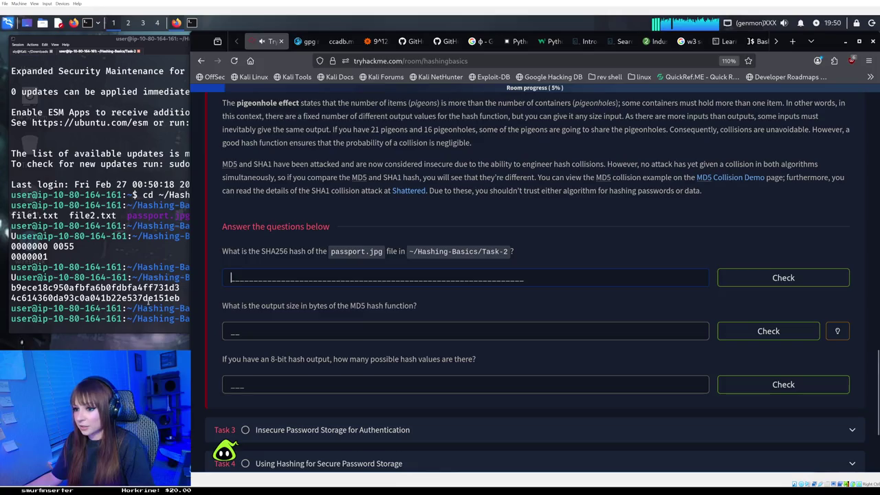
key(alt+Tab)
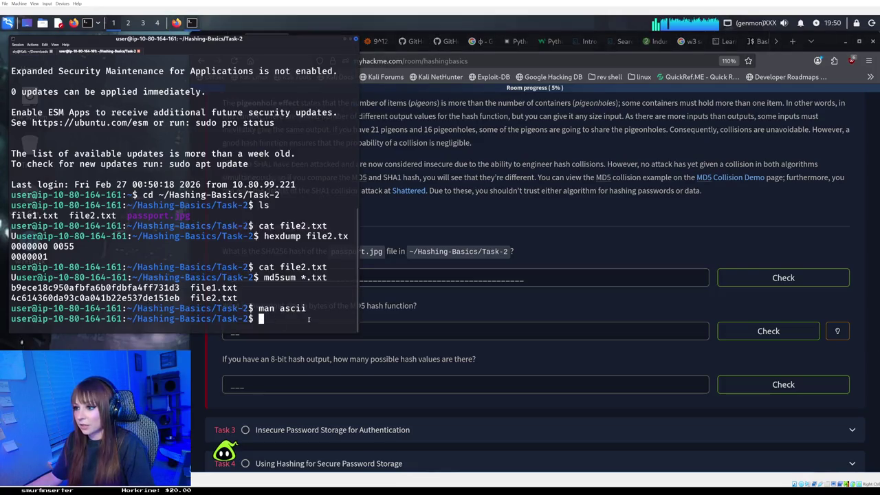
key(alt+Tab)
Add one hour to the Crypto Basics target machine's expiry time, then return to the terminal
scroll(468, 185, up, 20)
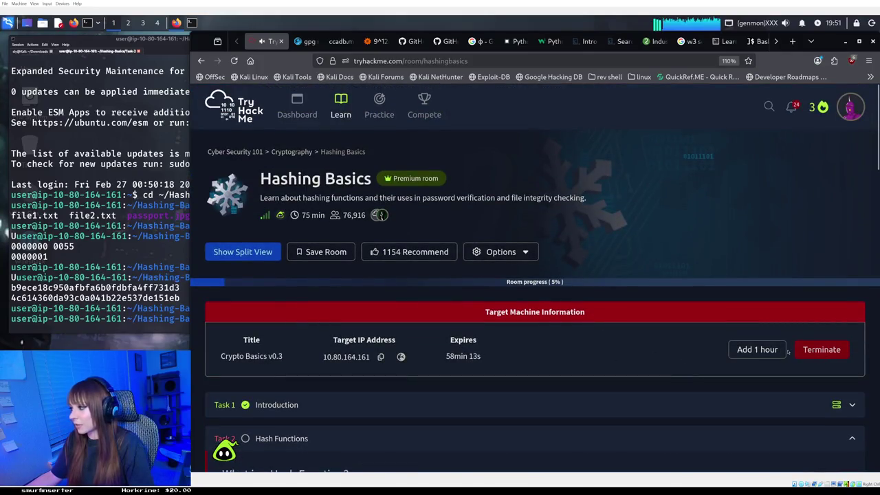
click(775, 349)
scroll(676, 304, down, 15)
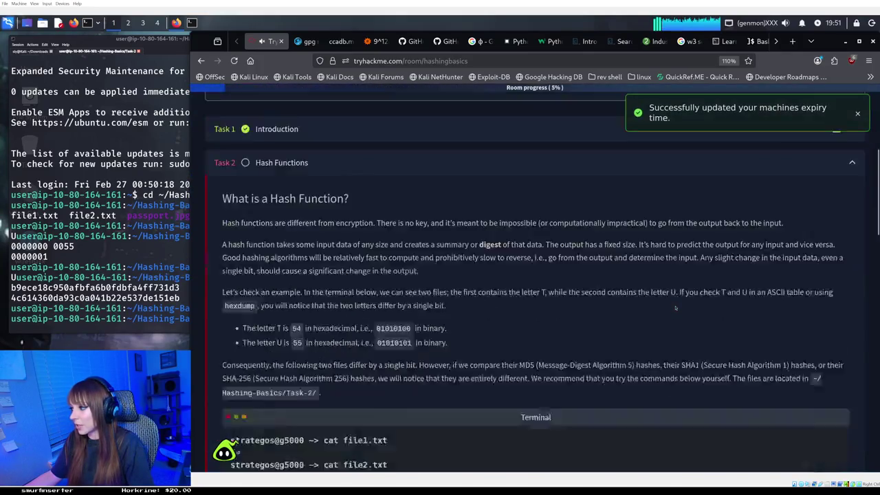
scroll(676, 305, down, 10)
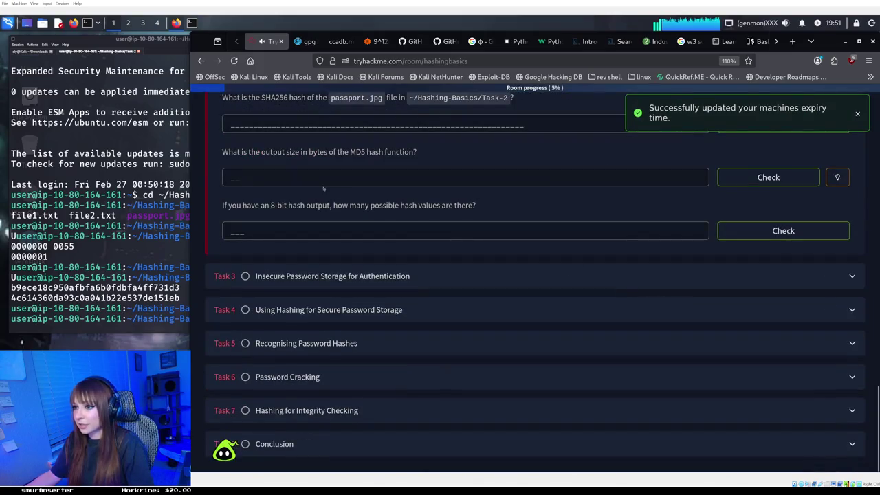
scroll(324, 191, up, 1)
key(alt+Tab)
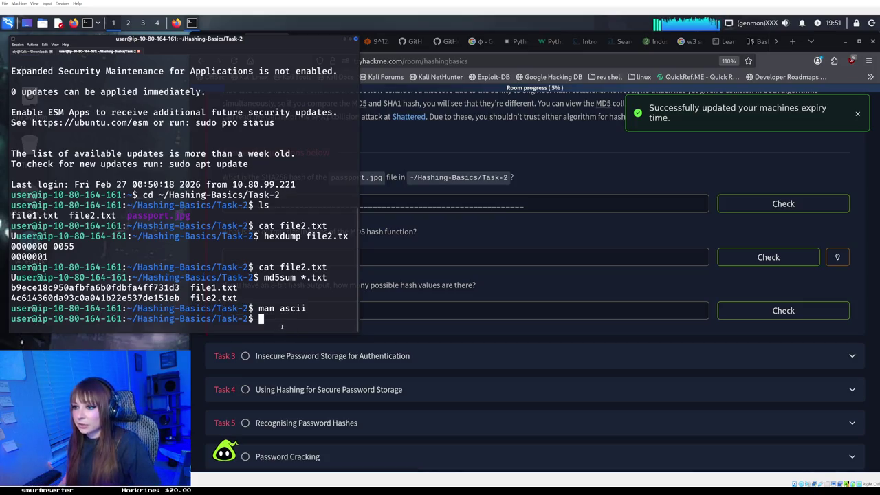
Try the failing command 'sha256 passport.jpg' and glance at the room's answer field
text(cha)
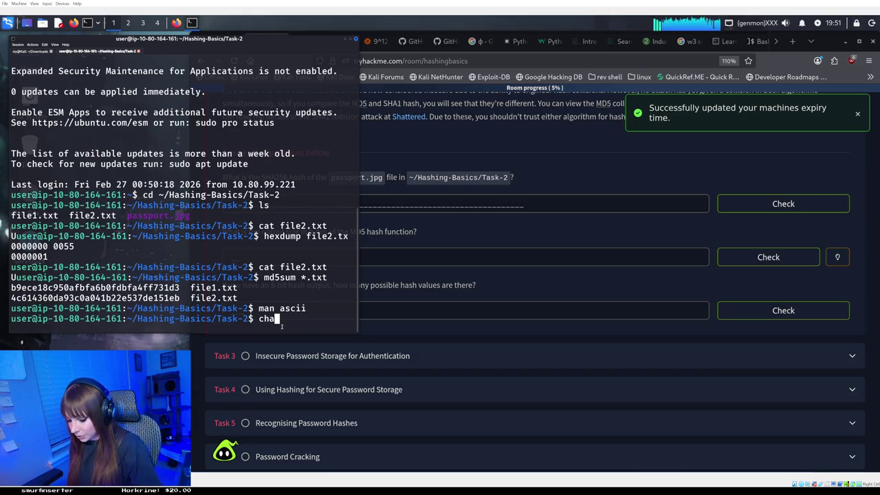
text(256)
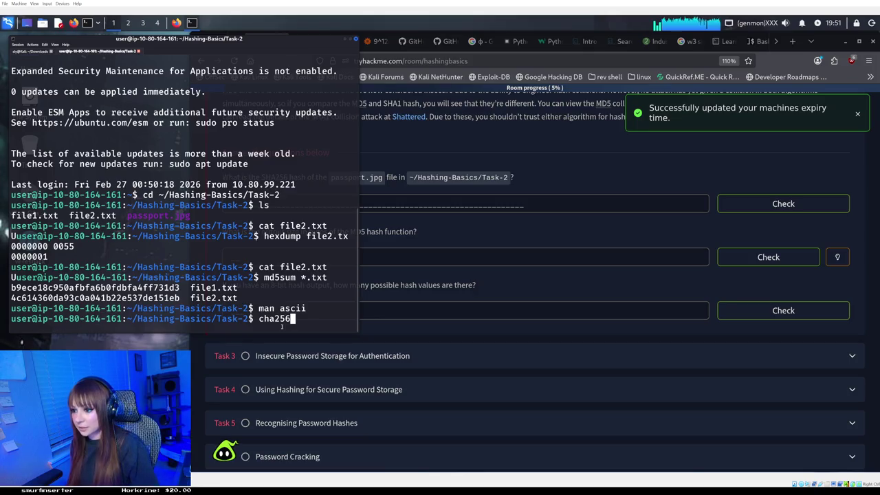
key(BackSpace)
key(BackSpace)
key(BackSpace)
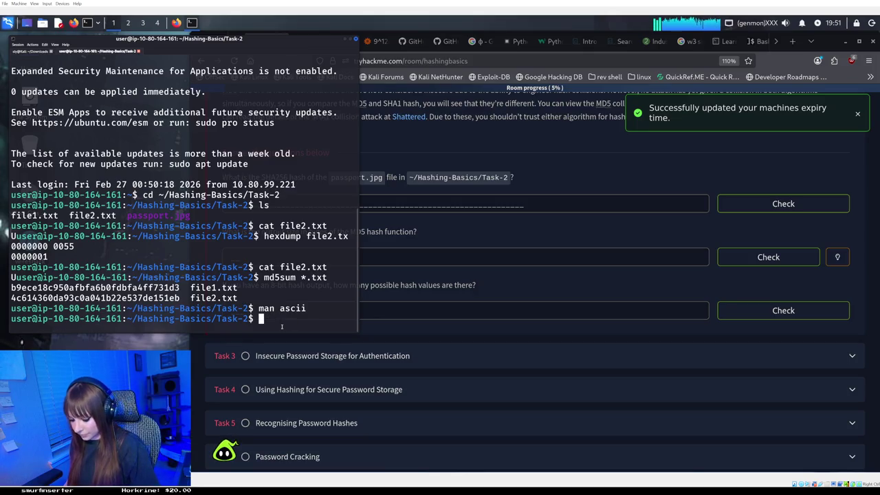
text(sha256)
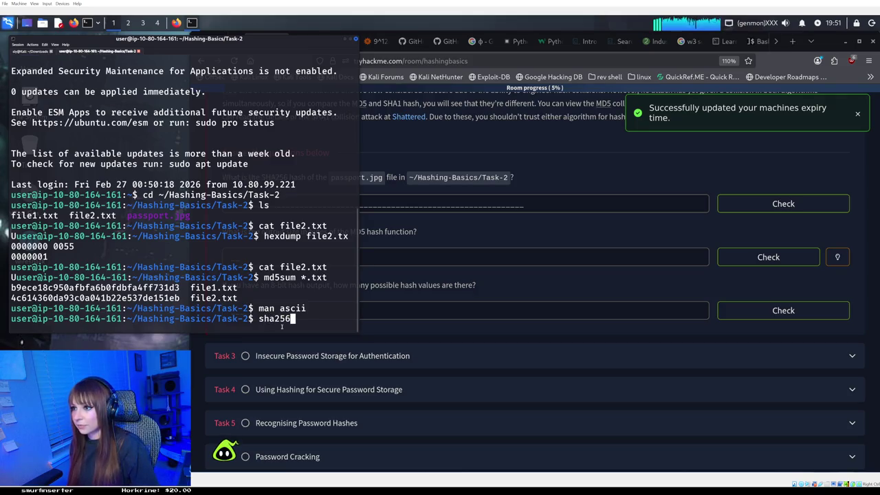
text( passport)
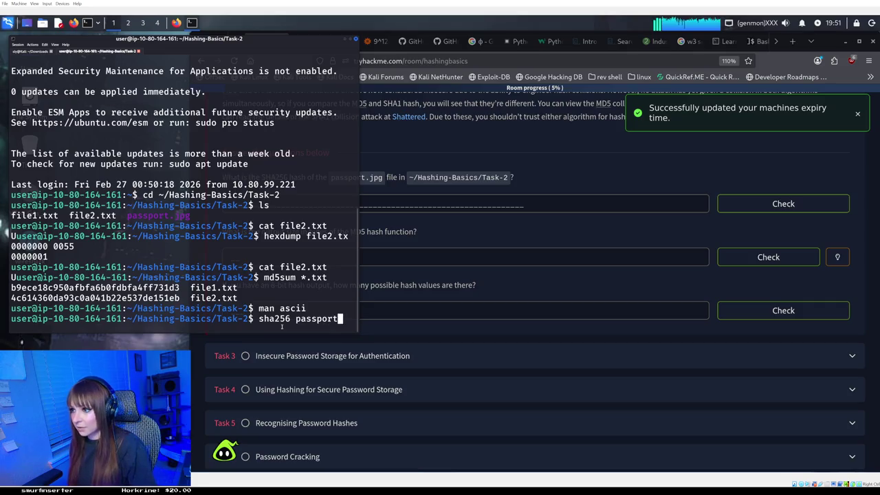
text(.)
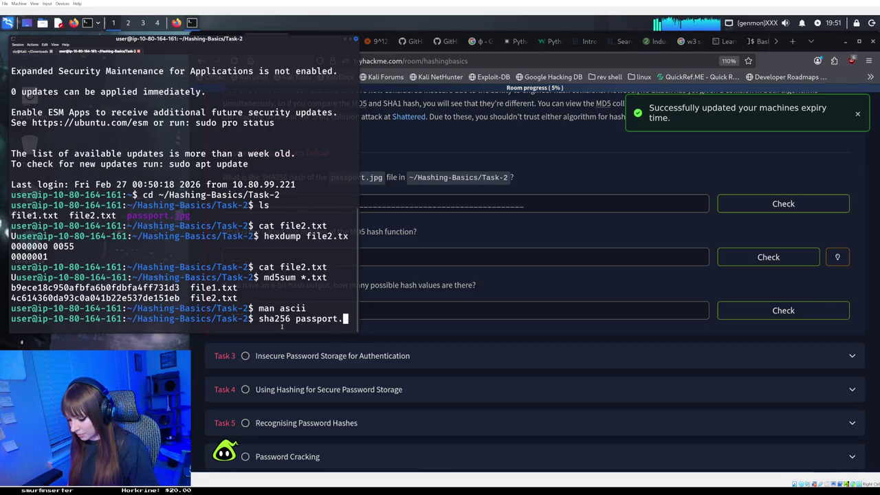
text(jp)
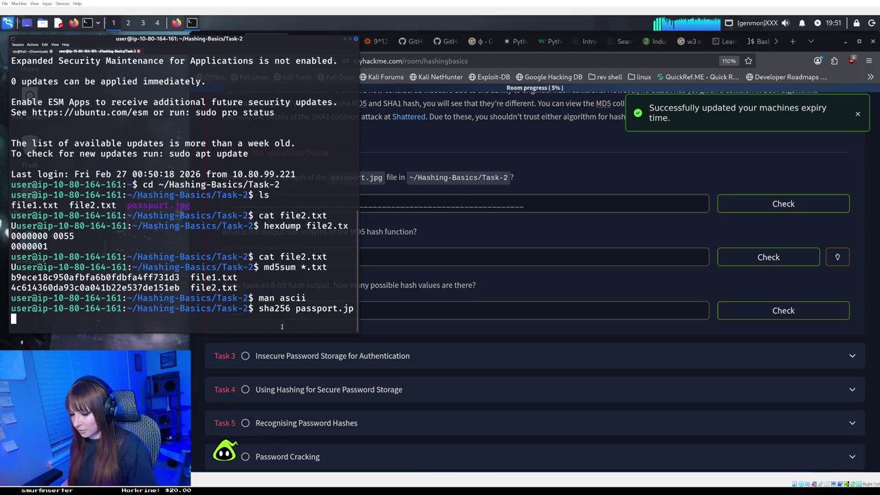
text(g)
key(Return)
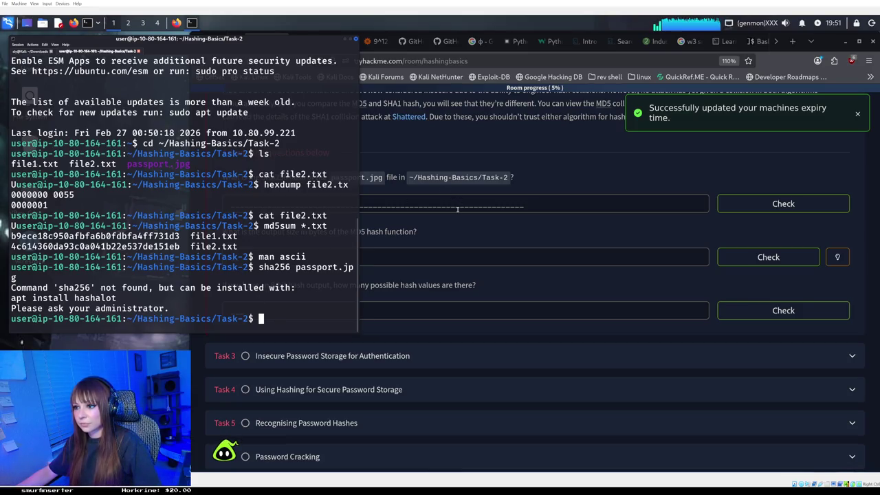
click(456, 208)
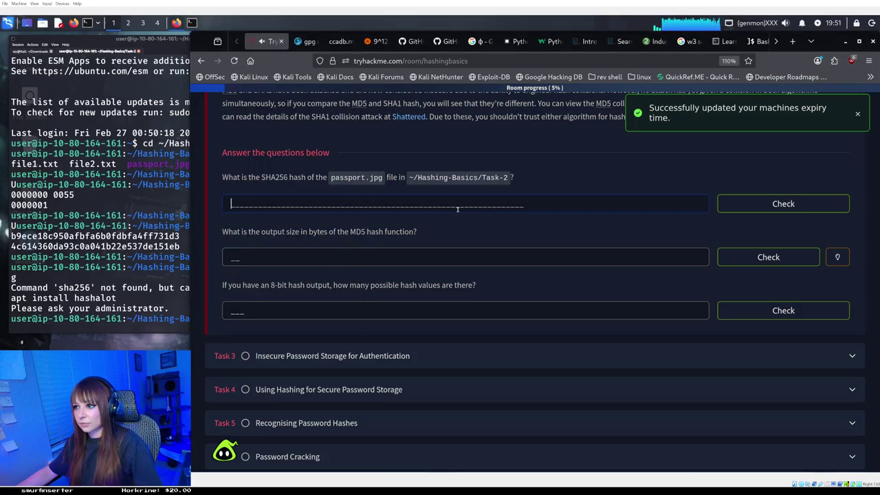
scroll(457, 208, up, 4)
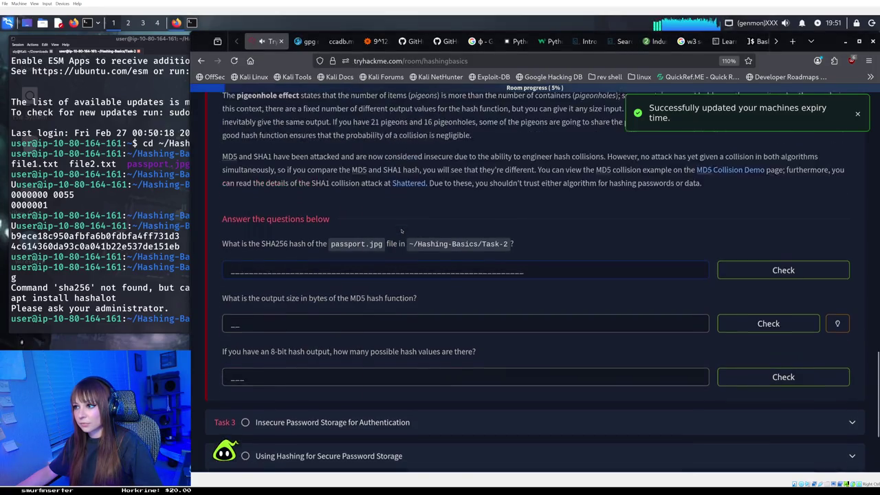
scroll(406, 231, up, 6)
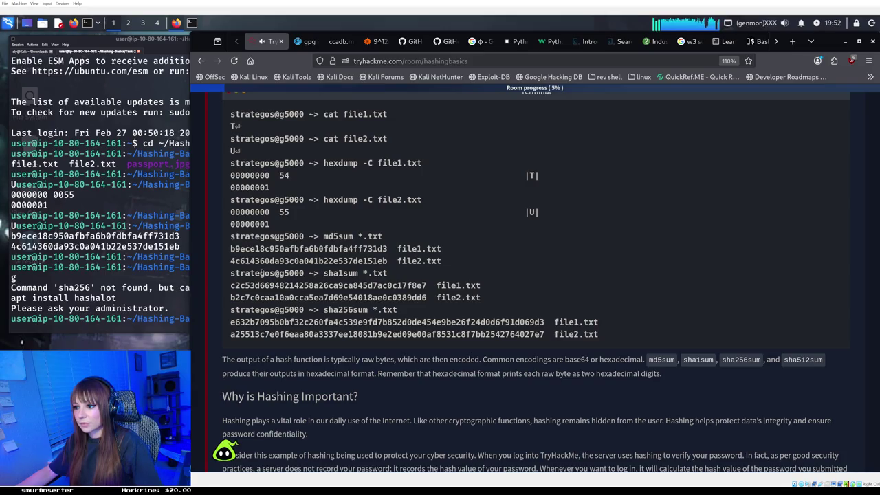
key(alt+Tab)
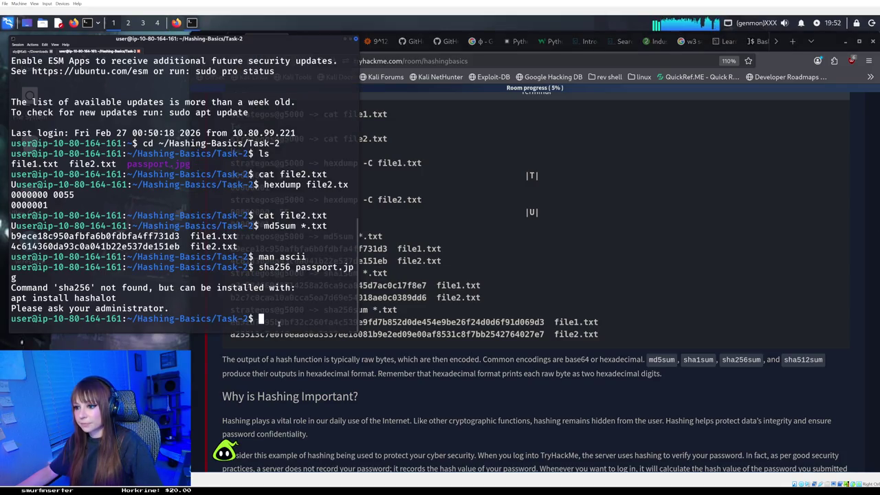
Rerun it as sha256sum passport.jpg and copy the printed hash 77148c6f…b61f02
key(Up)
key(Left)
key(Left)
key(Left)
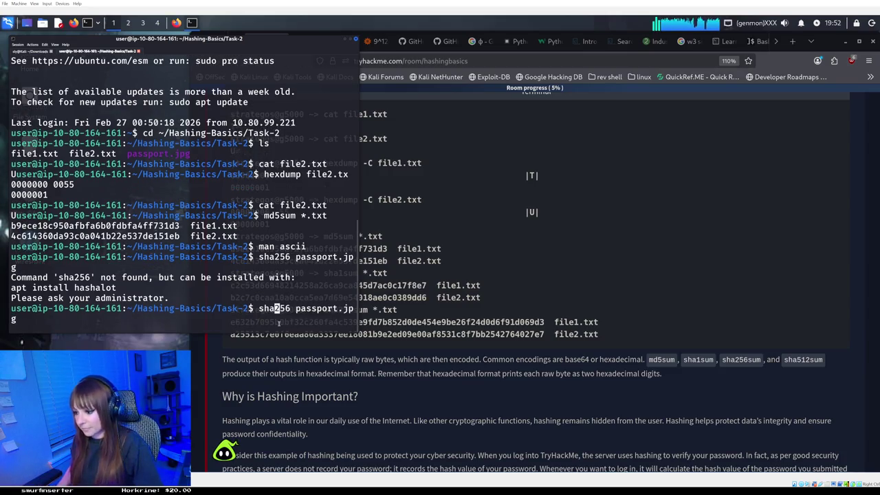
key(Right)
text(s)
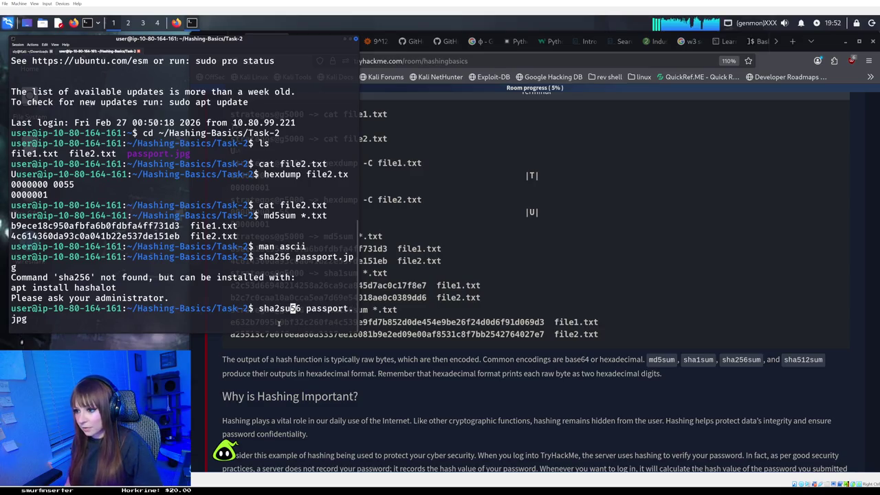
key(BackSpace)
key(Right)
key(Right)
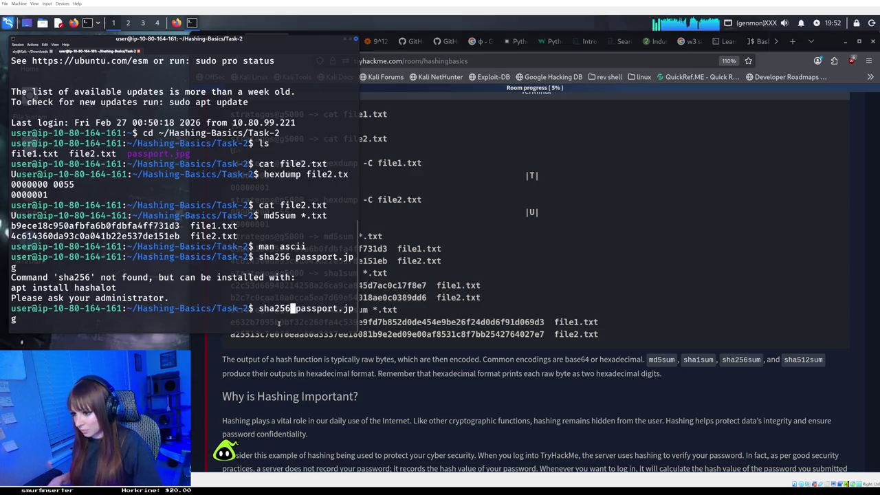
text(sum)
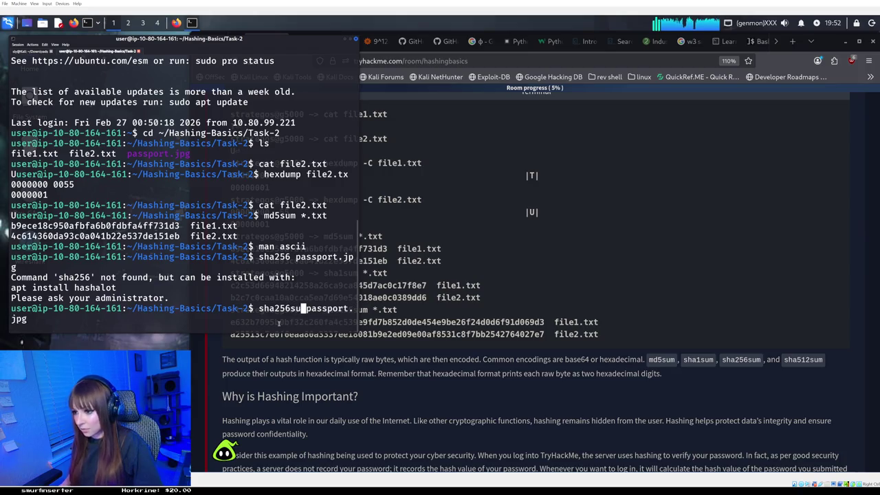
key(Return)
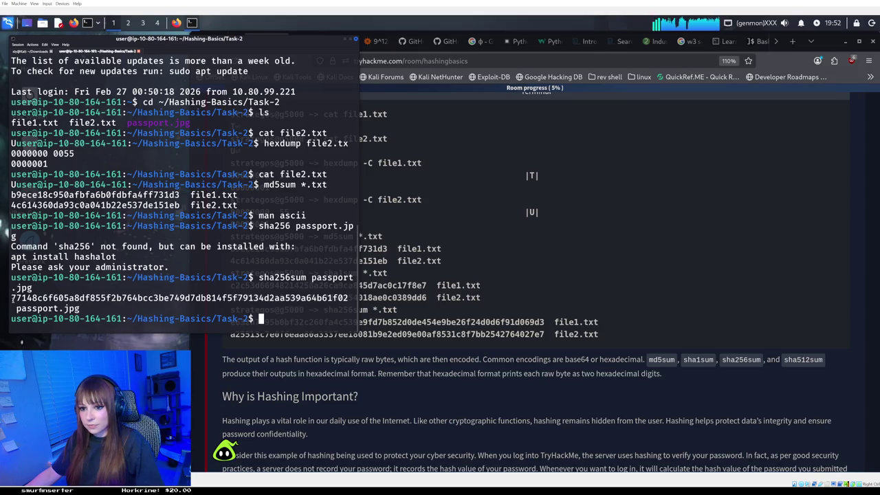
mouse_move(12, 297)
mouse_down()
mouse_move(302, 285)
mouse_move(350, 298)
mouse_up()
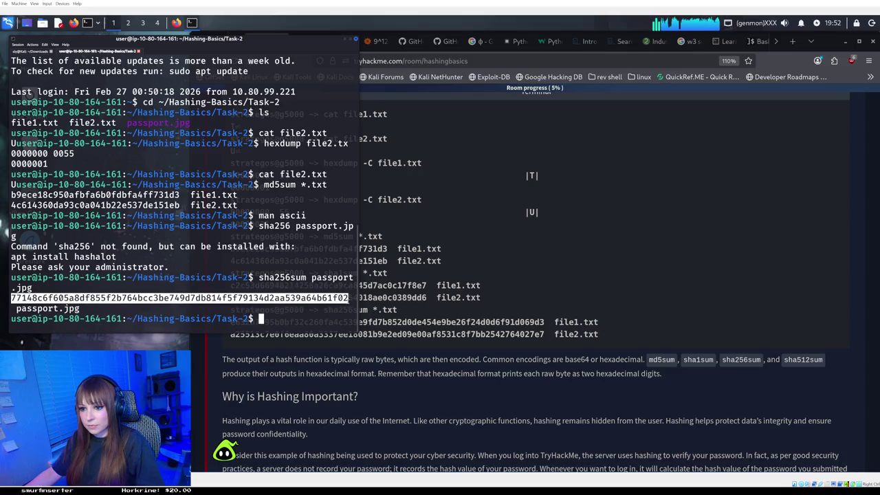
right_click(329, 300)
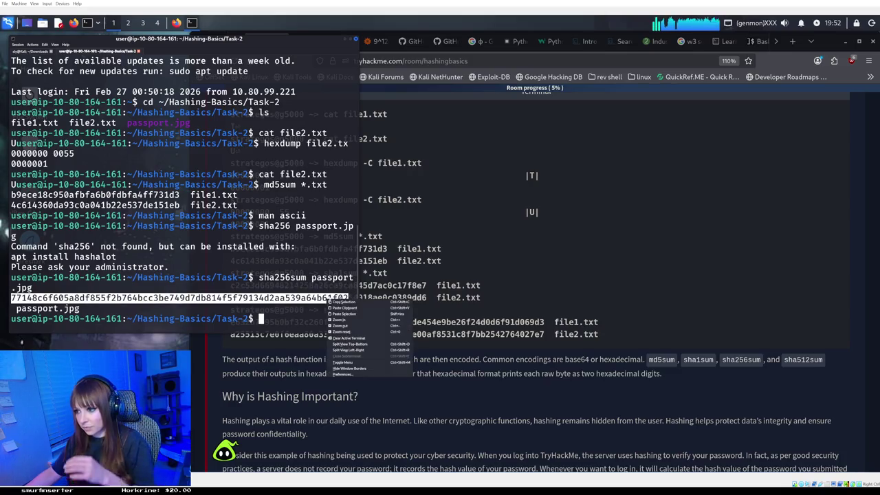
click(340, 302)
Paste the copied hash into the passport.jpg SHA256 answer field and submit it
click(433, 368)
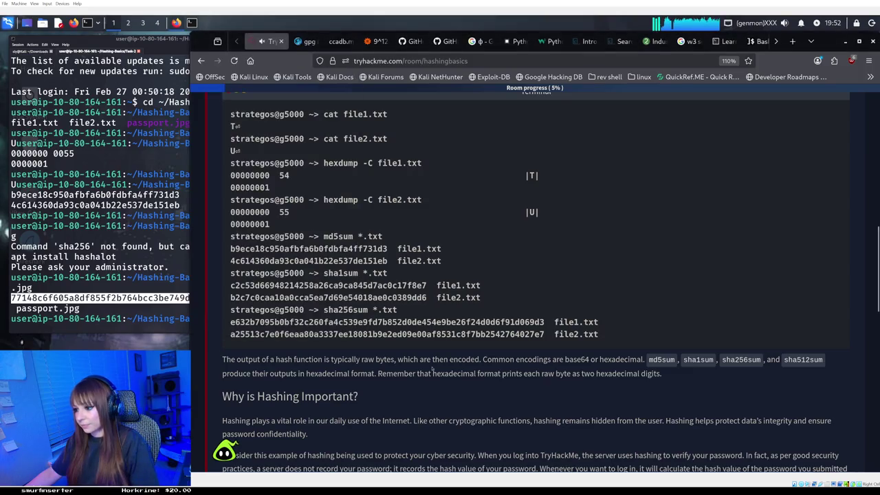
scroll(433, 369, down, 3)
scroll(433, 368, down, 5)
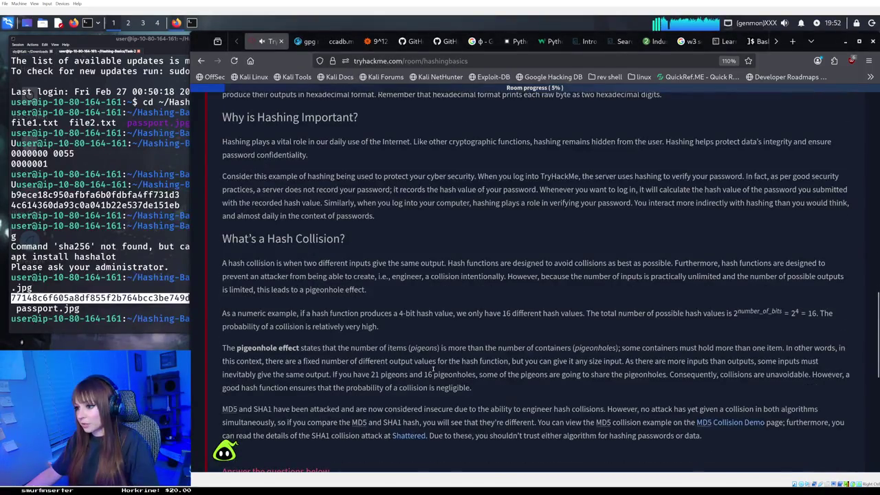
scroll(433, 368, down, 5)
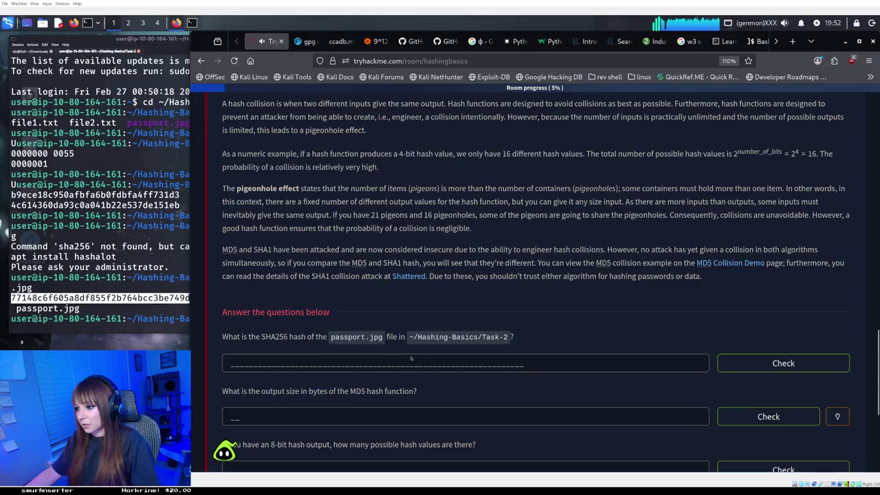
right_click(410, 363)
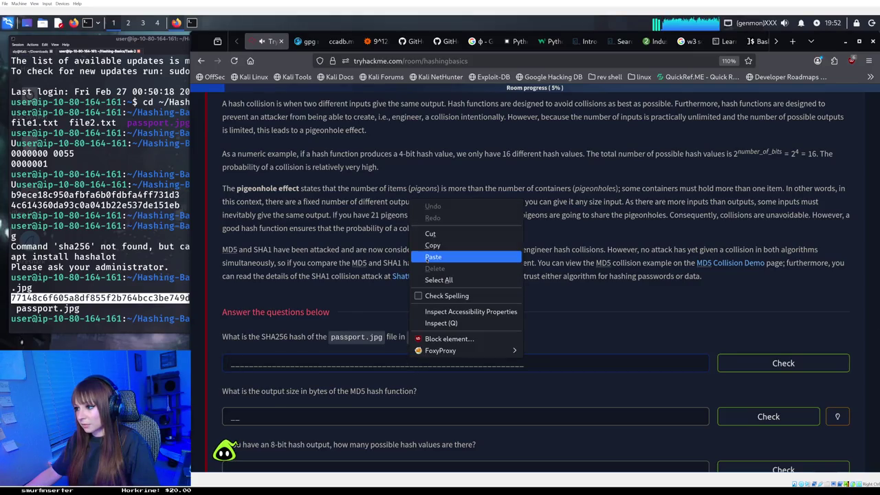
click(492, 260)
click(720, 360)
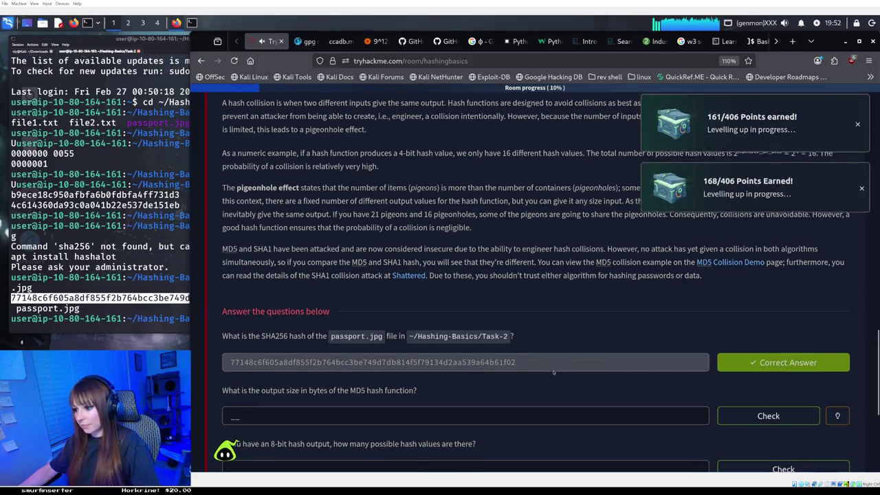
scroll(437, 341, down, 3)
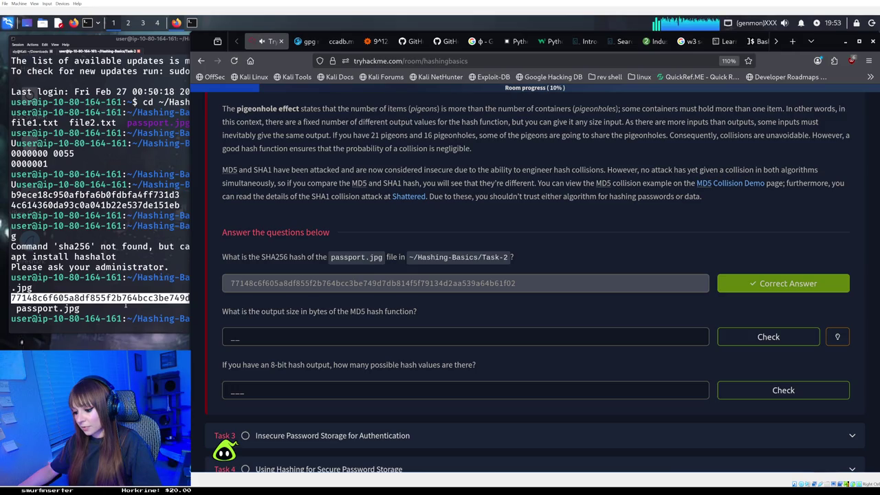
click(279, 336)
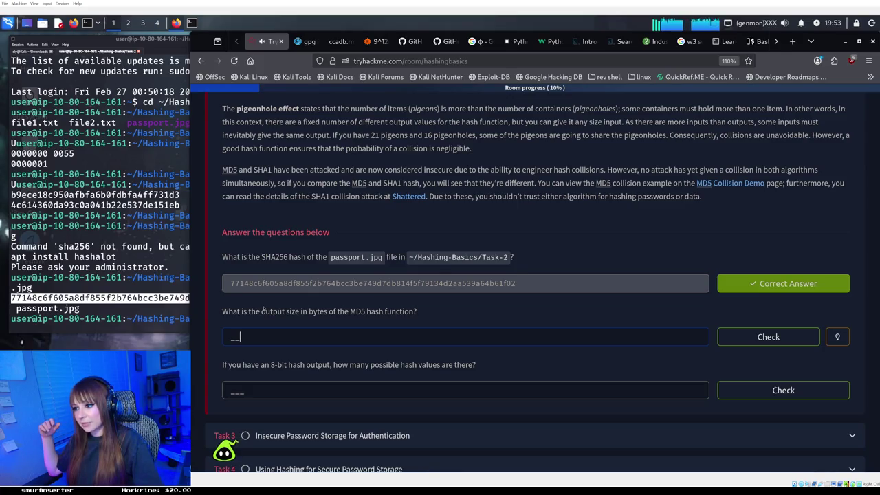
scroll(293, 283, up, 3)
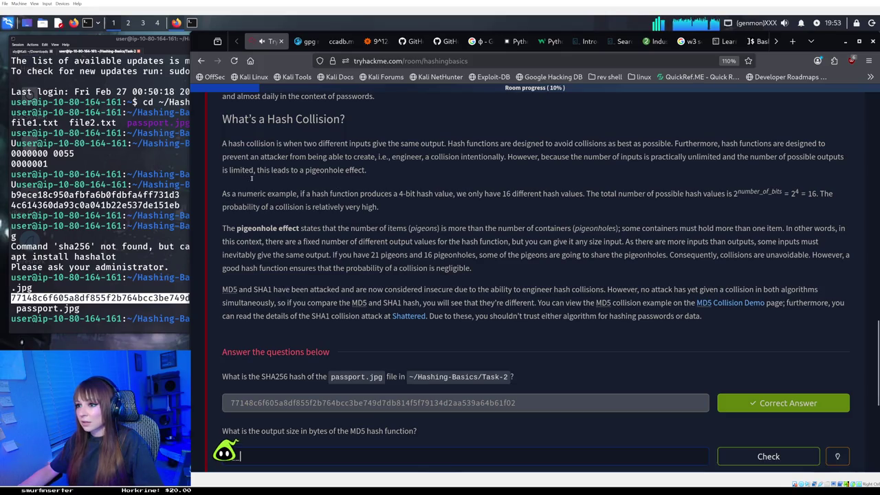
drag(224, 194, 654, 203)
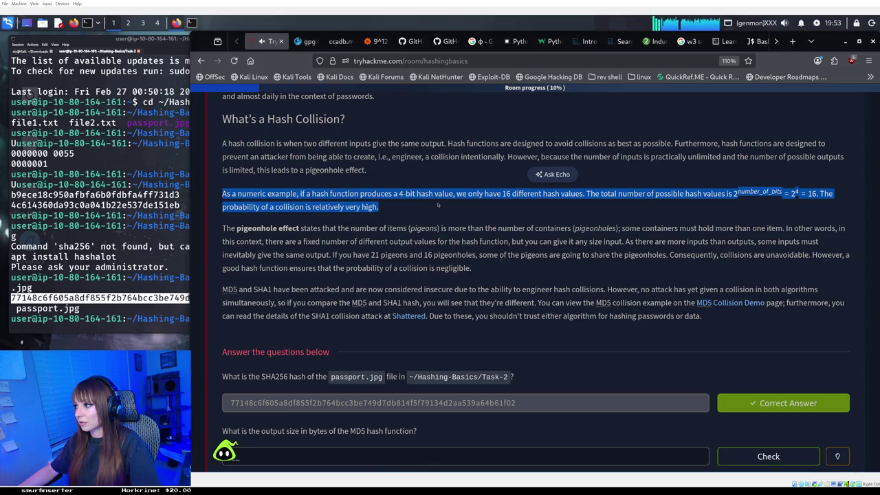
click(437, 204)
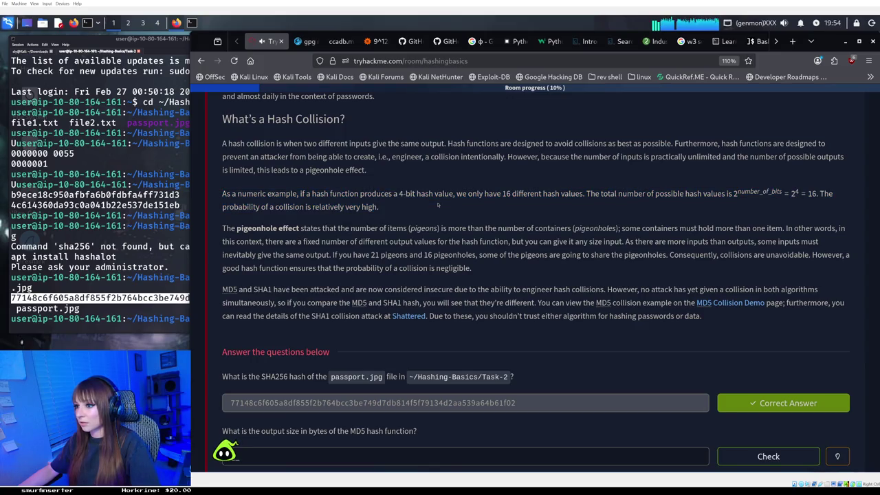
scroll(438, 204, down, 2)
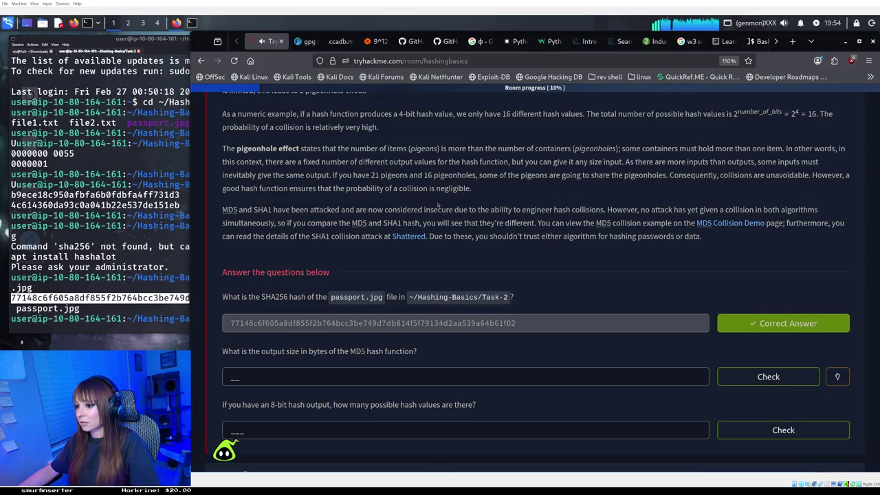
scroll(440, 204, down, 2)
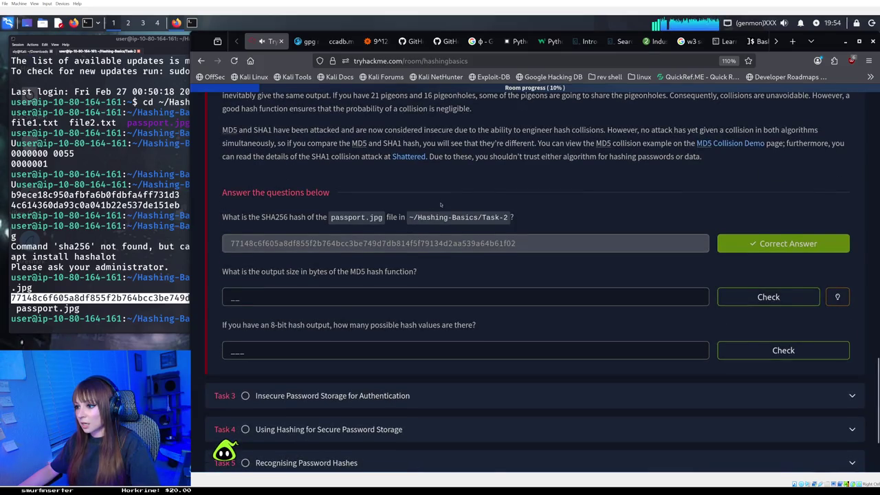
scroll(440, 204, up, 5)
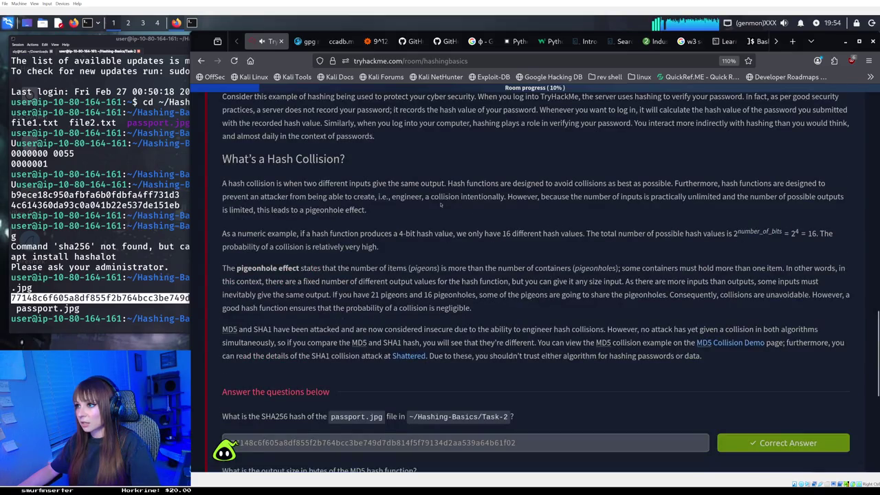
scroll(440, 204, up, 5)
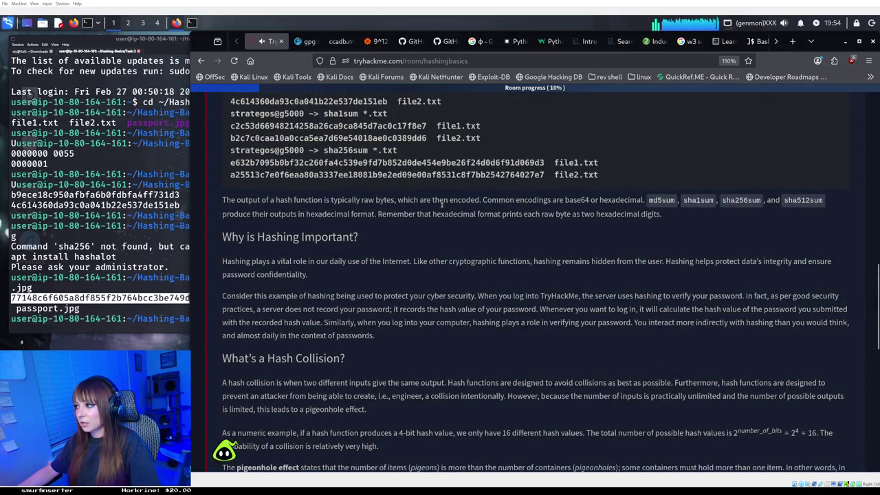
scroll(440, 204, down, 2)
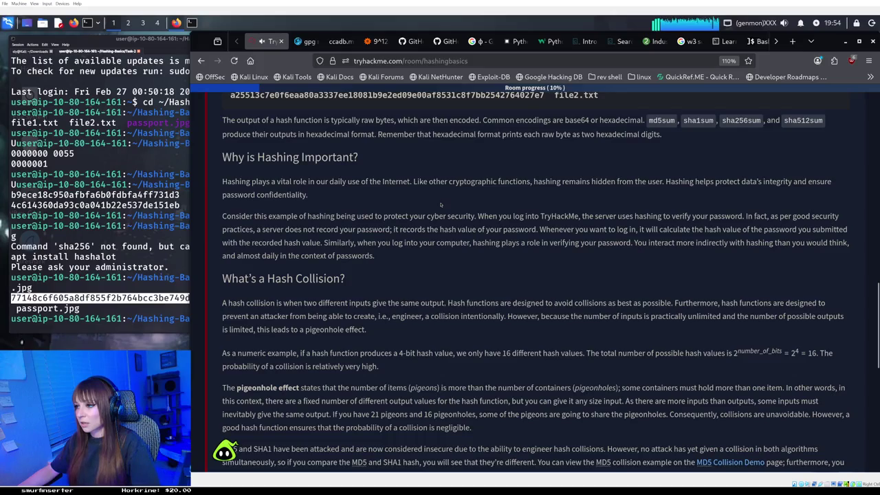
scroll(441, 204, down, 9)
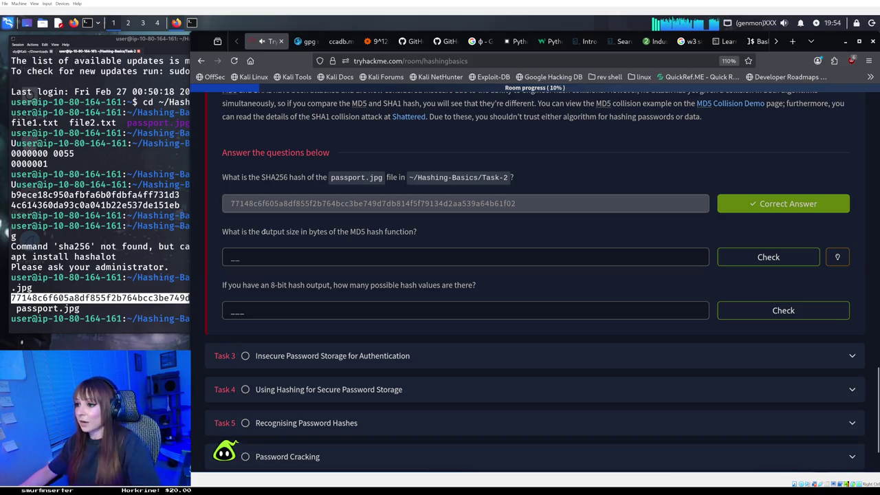
Run md5sum on passport.jpg in the terminal to print its 32-character MD5 hash
click(161, 318)
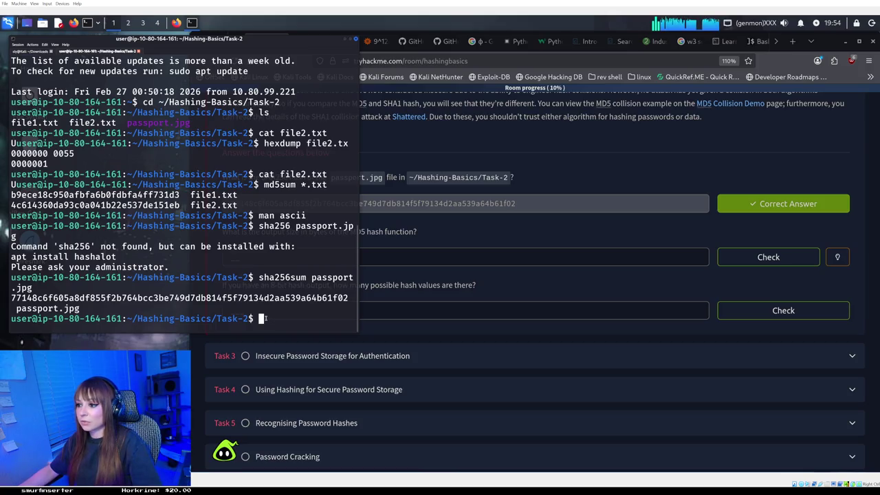
click(409, 241)
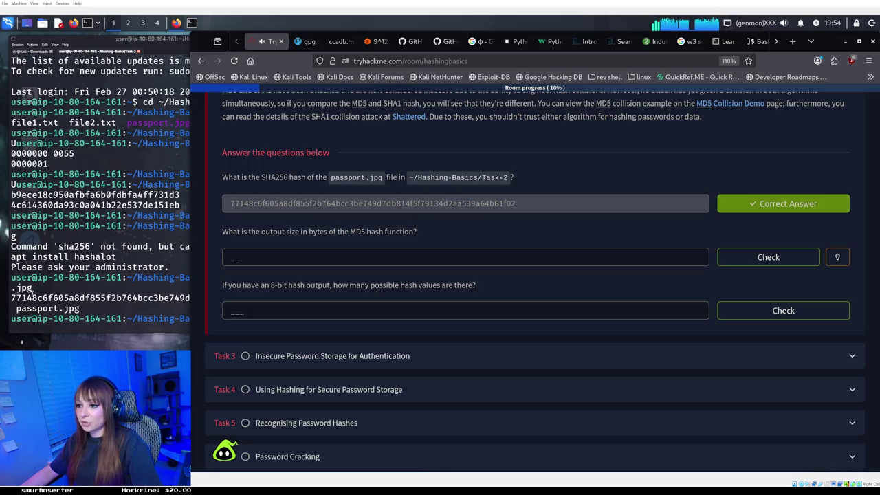
click(115, 311)
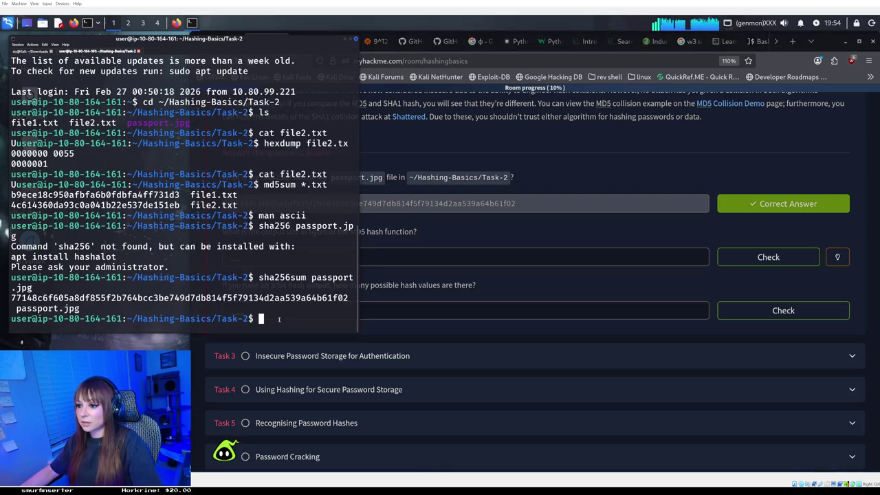
text(md)
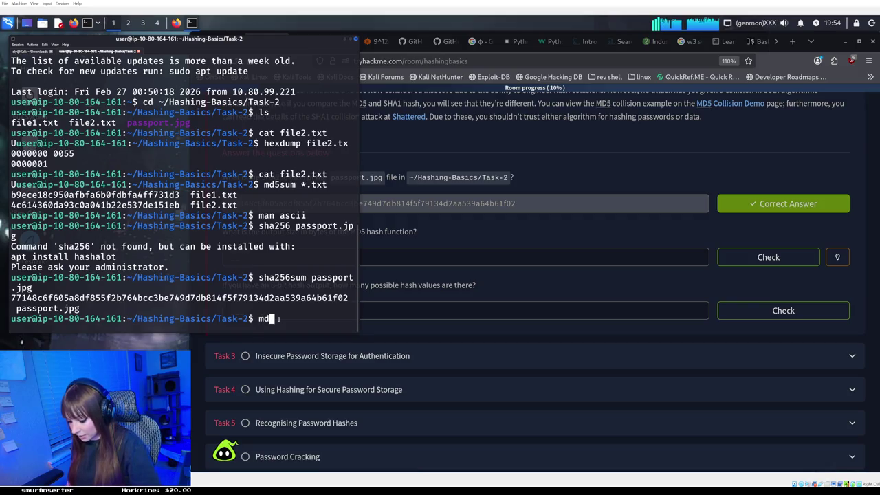
text(5sum )
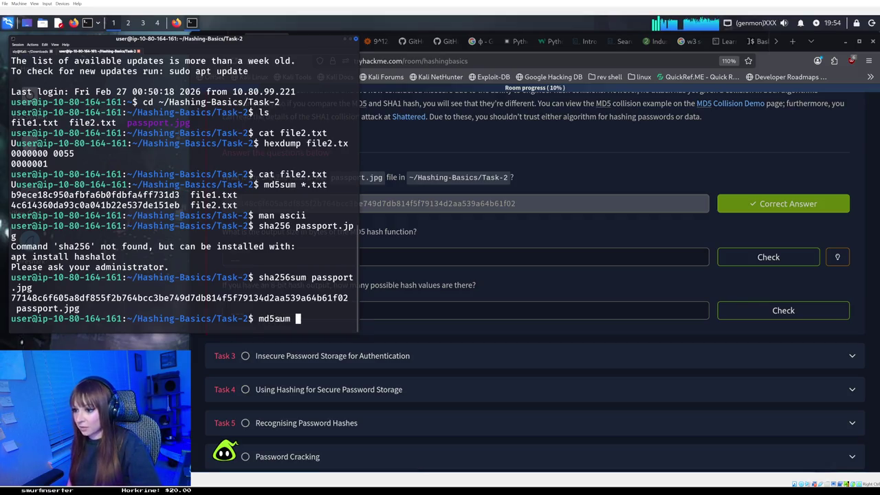
text(pass)
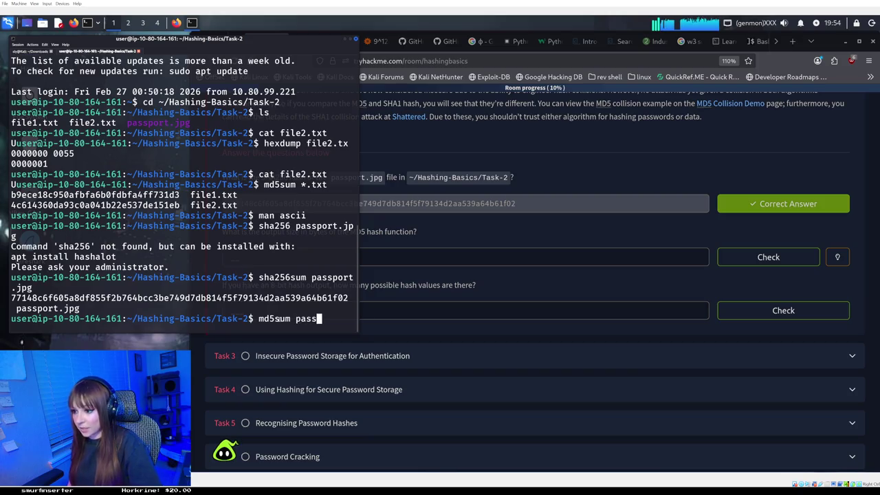
text(port)
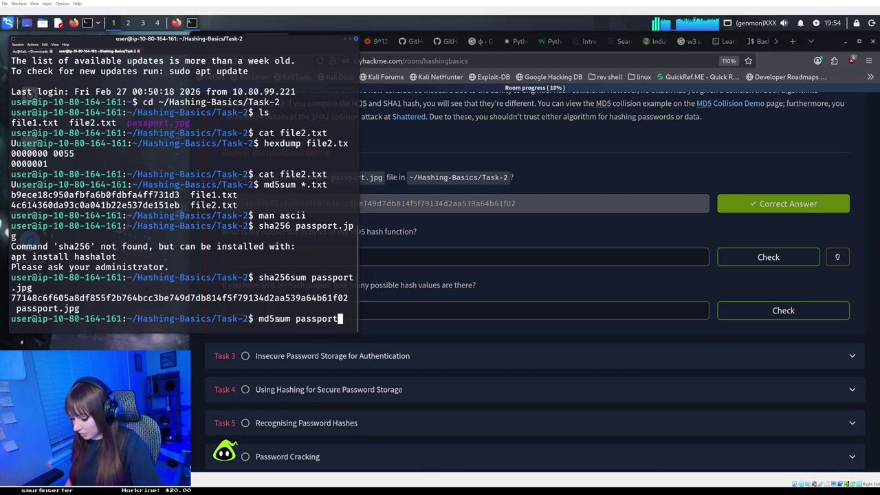
text(.)
key(Tab)
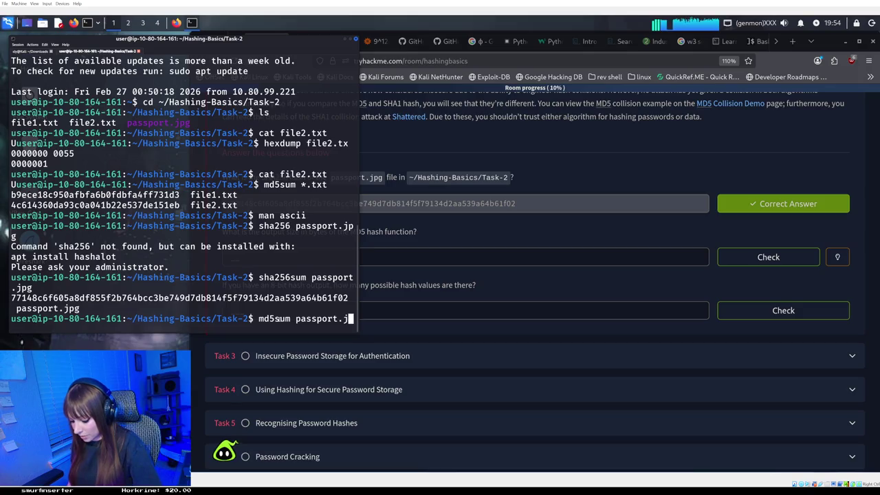
key(Return)
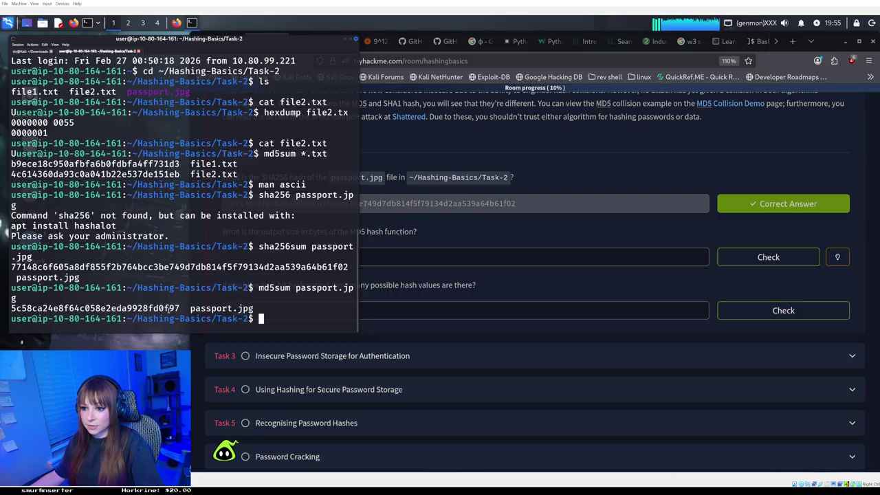
click(426, 265)
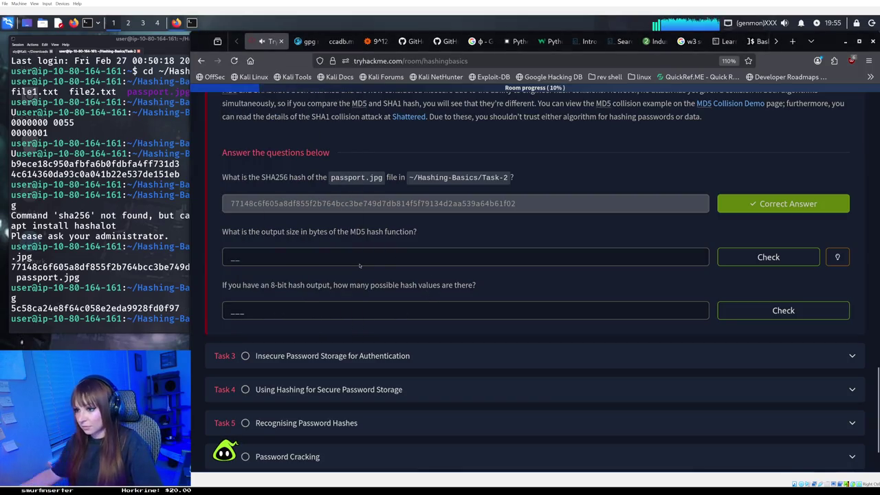
Submit 16 as the MD5 output size in bytes
text(1)
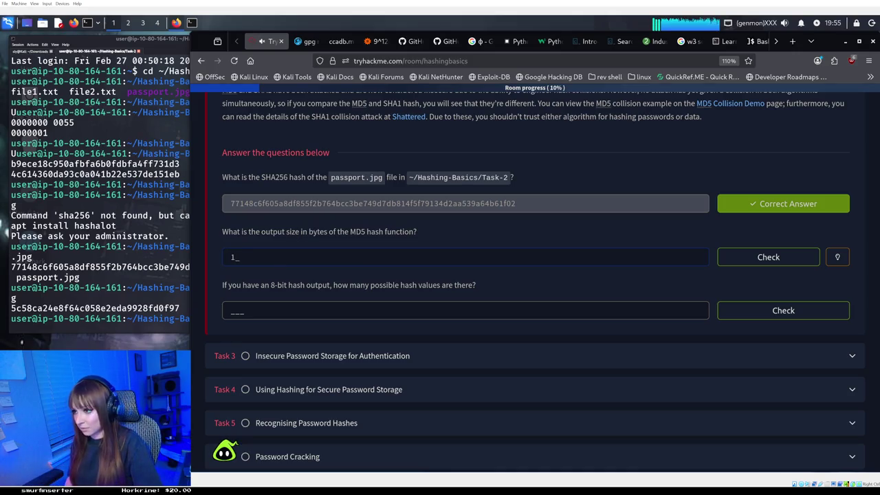
text(6)
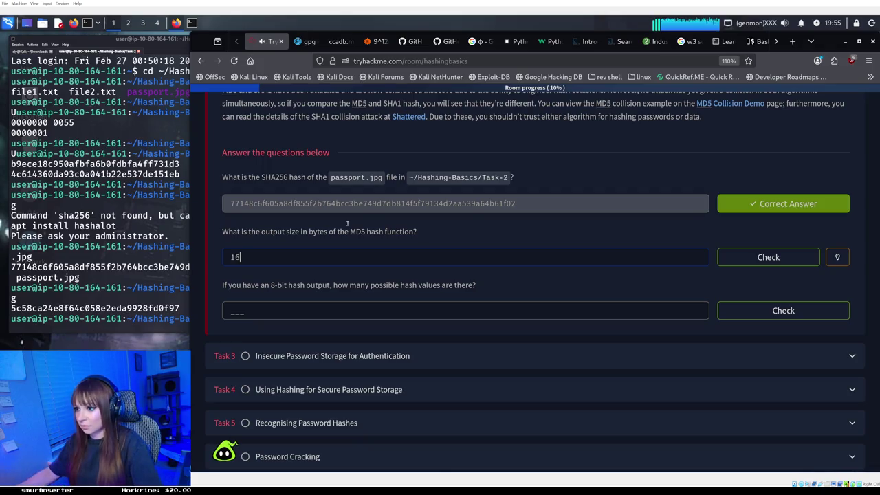
click(725, 262)
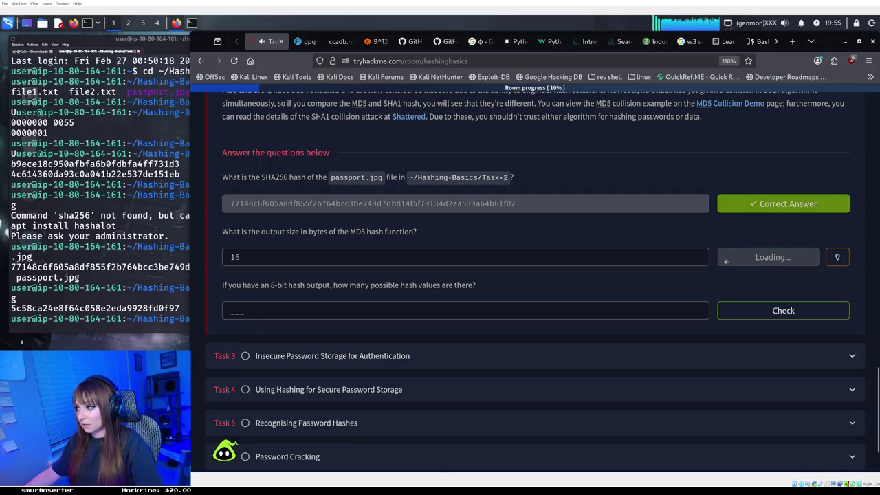
click(274, 309)
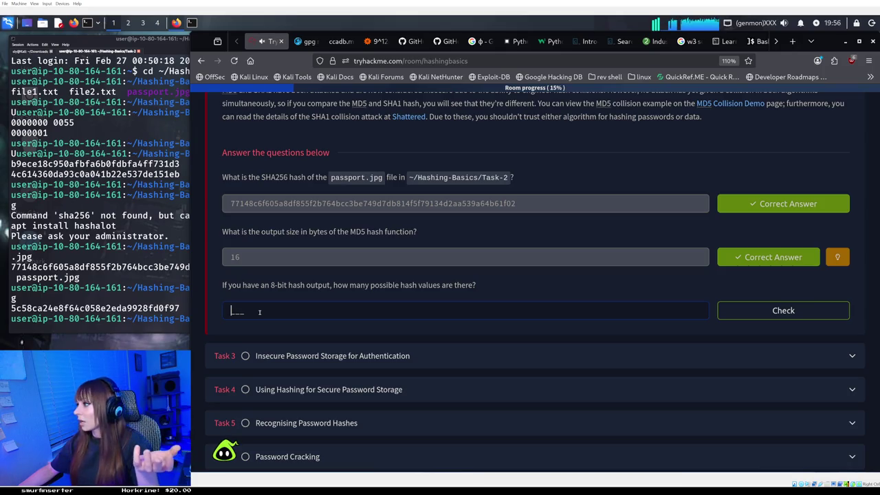
Open a blank Mousepad note and move it away from the Hash Functions questions
scroll(259, 312, up, 4)
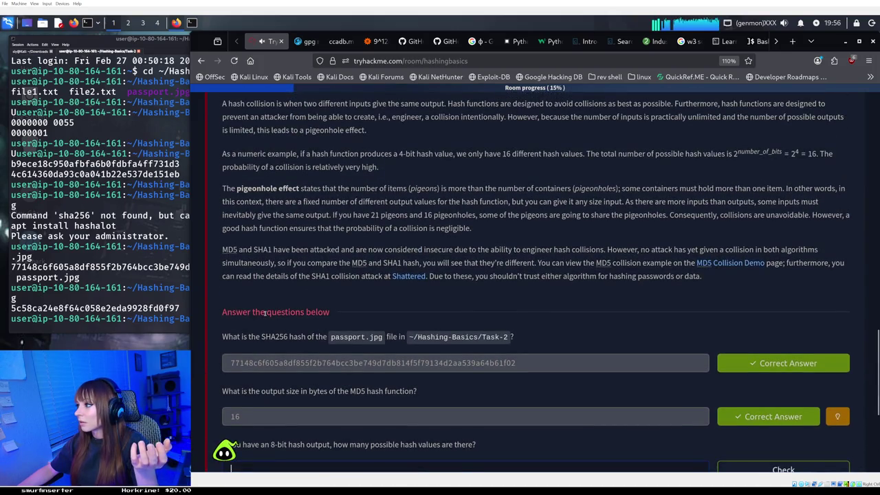
scroll(263, 313, down, 1)
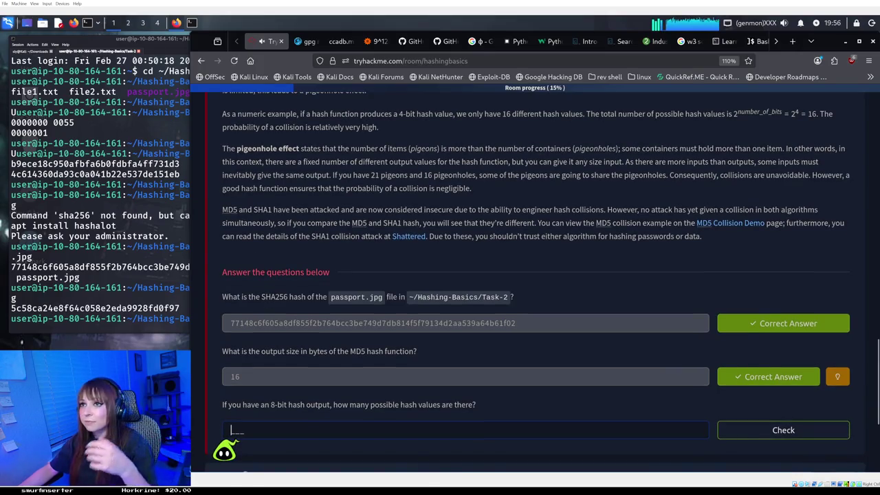
click(73, 23)
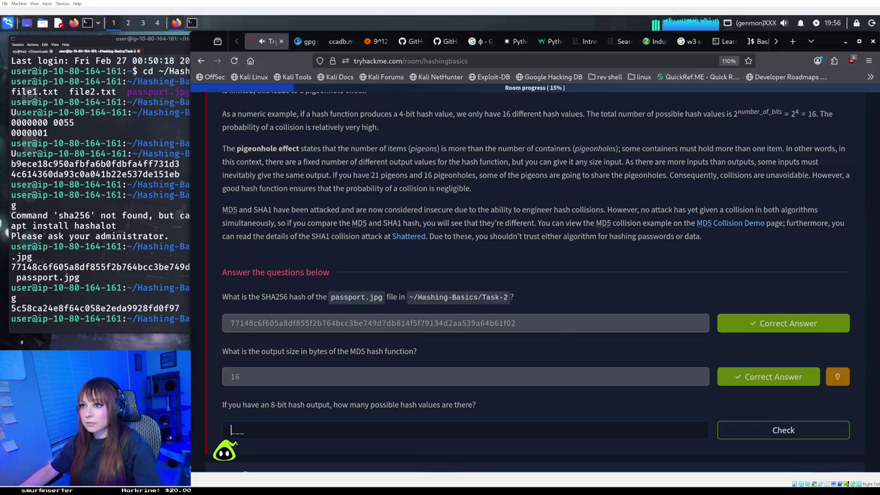
mouse_move(368, 167)
mouse_down()
mouse_move(268, 166)
mouse_move(172, 119)
mouse_up()
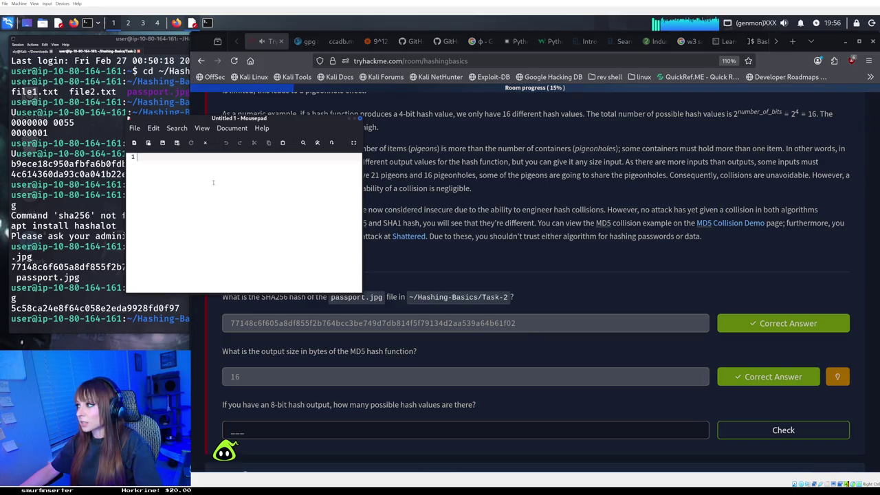
Write 2^8 in the scratch note, then close it without saving
text(2)
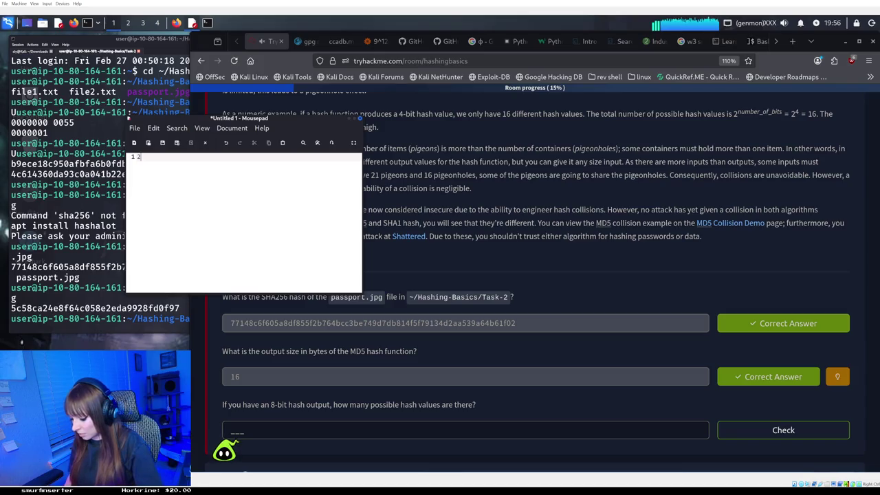
text(^)
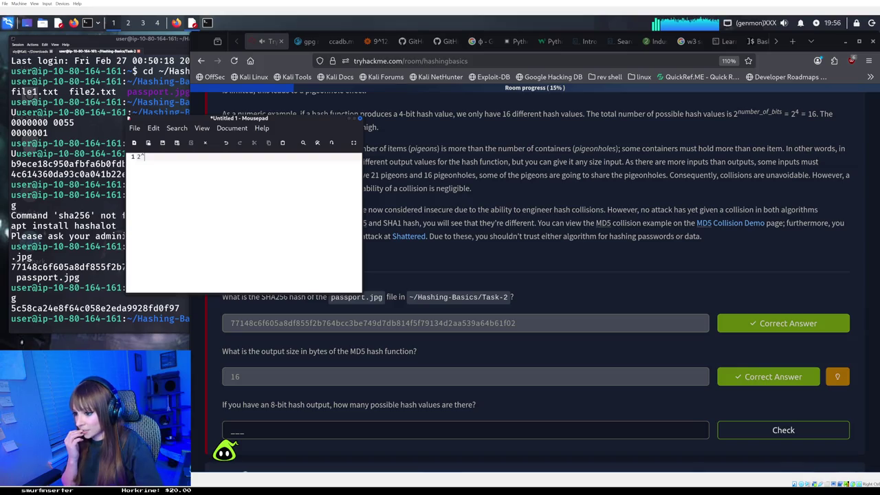
text(8)
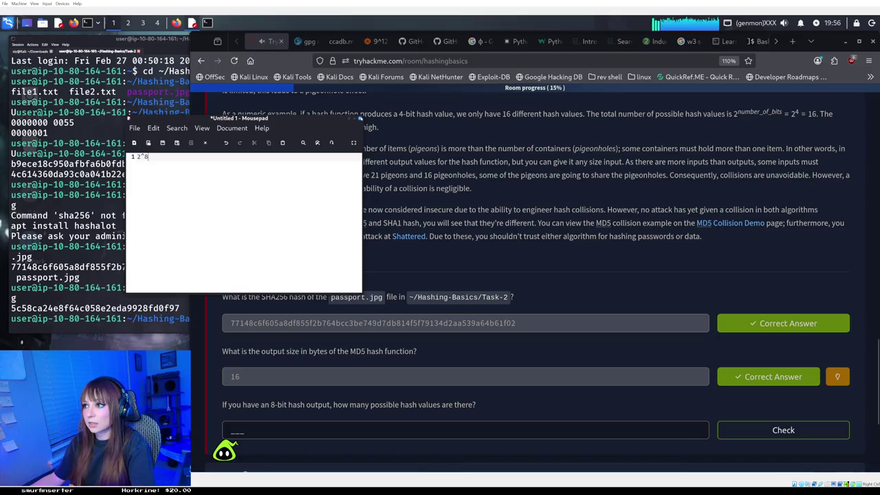
click(359, 119)
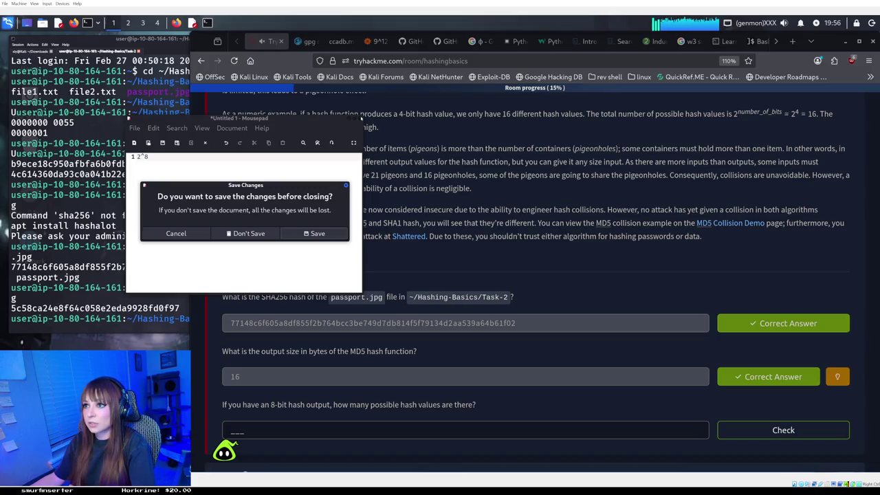
click(248, 234)
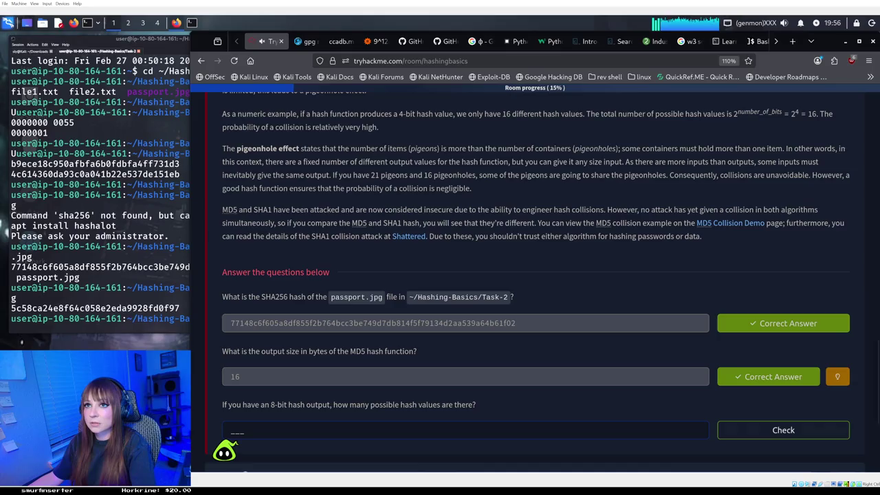
click(7, 22)
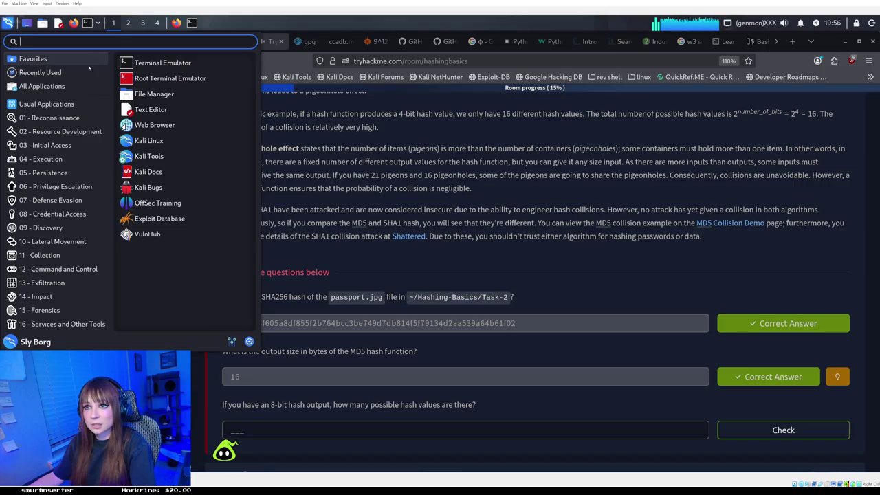
Launch Calculator from the applications menu and switch it to Advanced mode
text(cal)
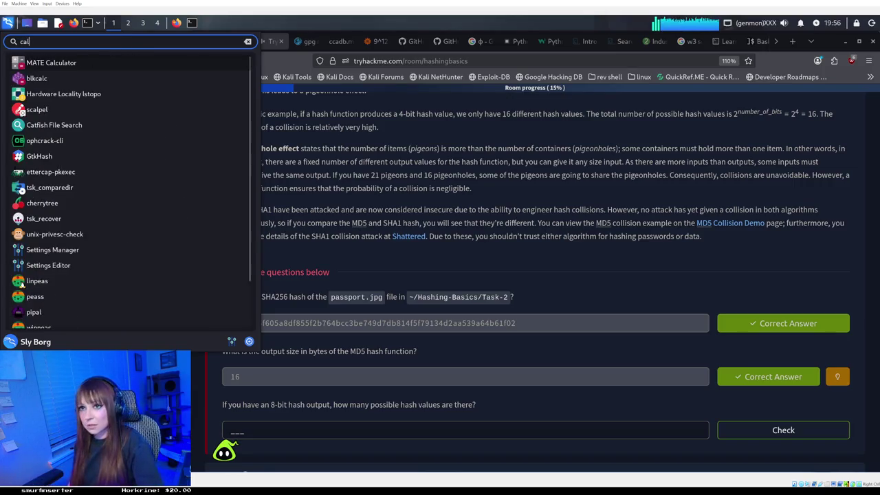
click(232, 431)
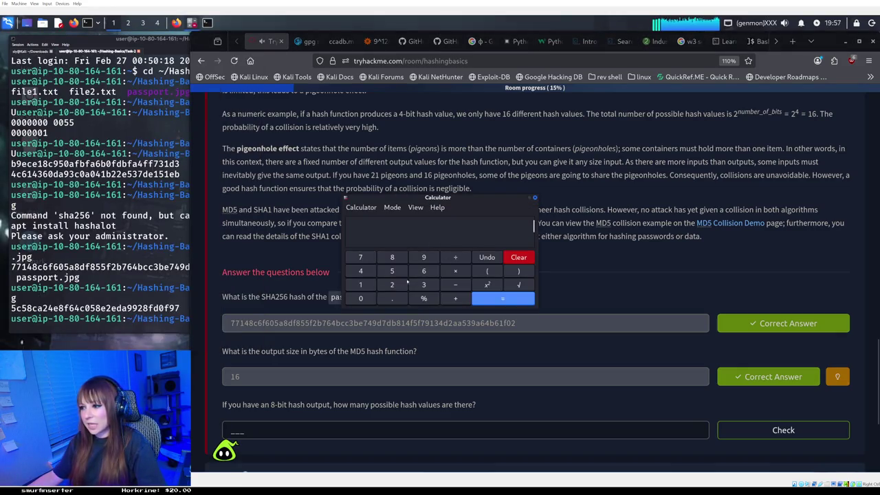
click(393, 284)
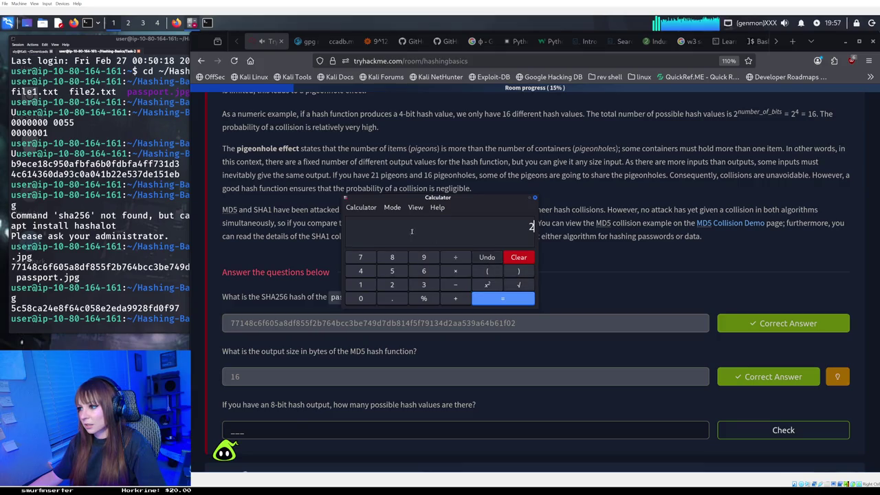
click(374, 208)
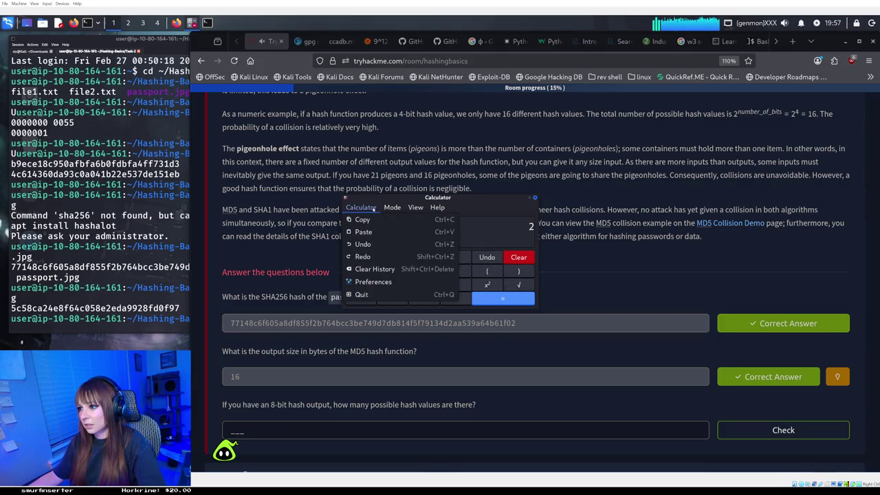
click(373, 208)
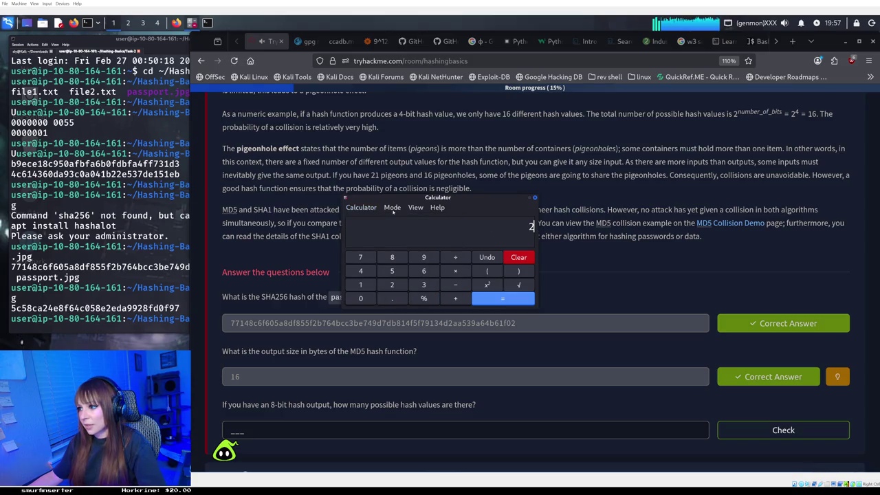
click(391, 208)
click(404, 232)
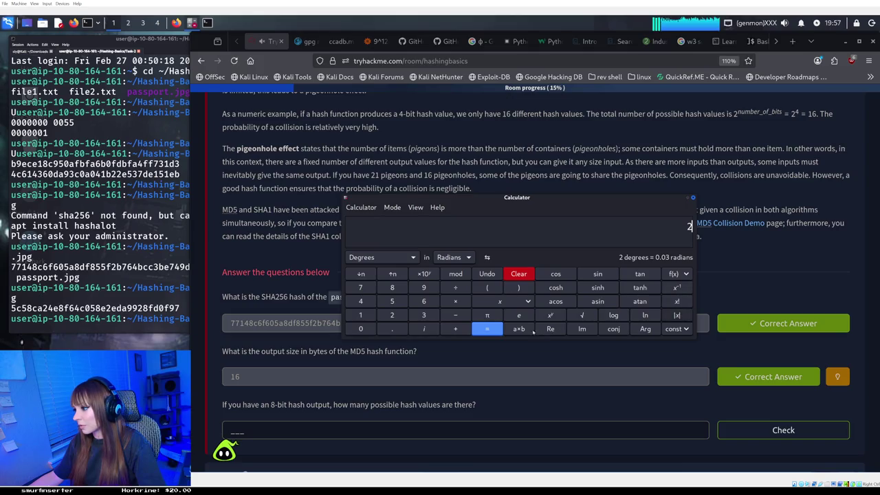
Evaluate 2 to the power of 8, giving 256, then close Calculator
click(549, 315)
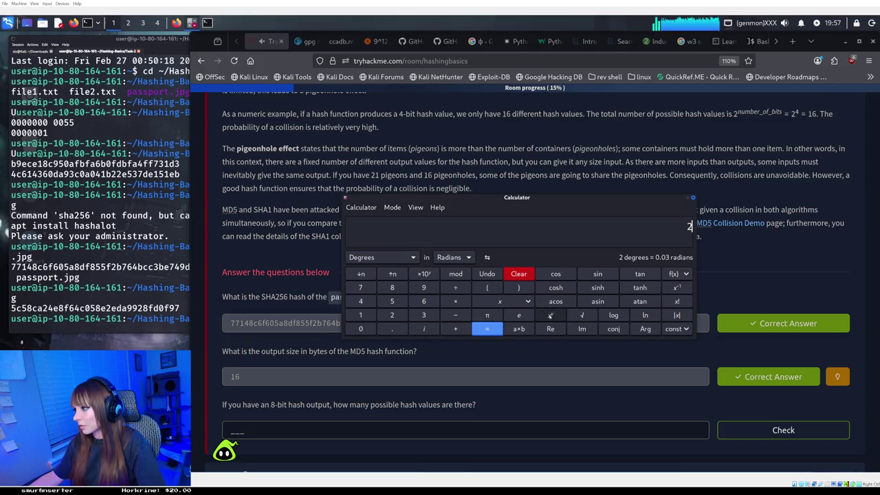
click(392, 287)
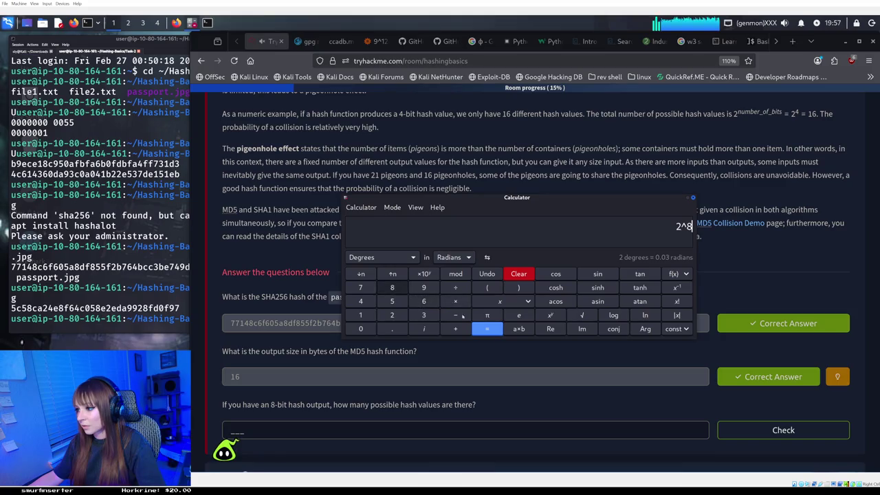
click(491, 331)
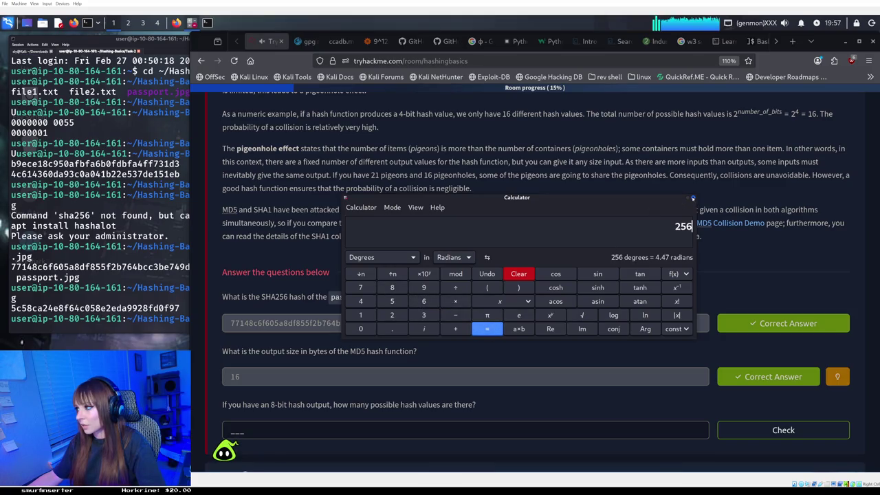
click(693, 198)
click(287, 437)
Submit 256 as the 8-bit hash count and expand Task 3 on insecure password storage
text(256)
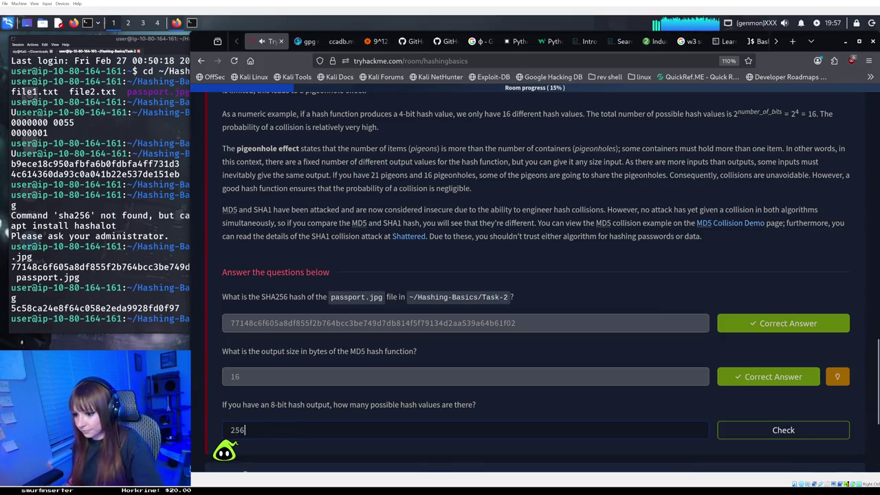
key(Return)
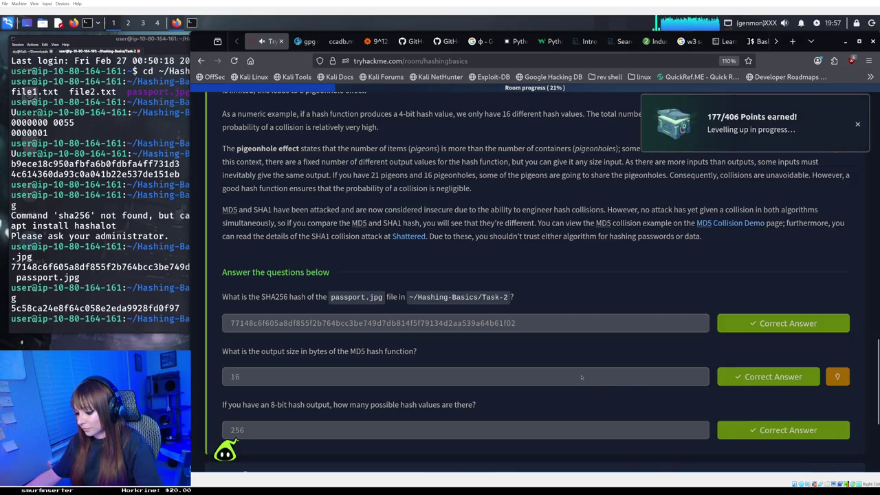
scroll(540, 331, down, 1)
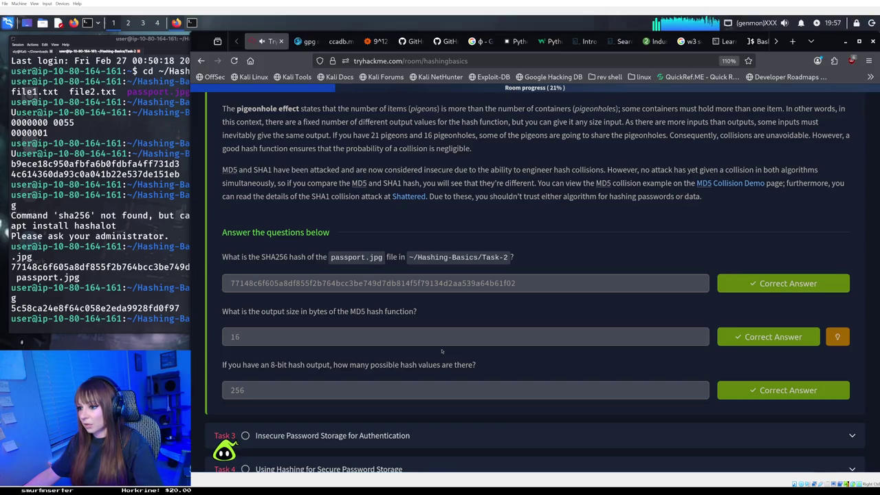
scroll(442, 351, down, 2)
scroll(443, 350, down, 1)
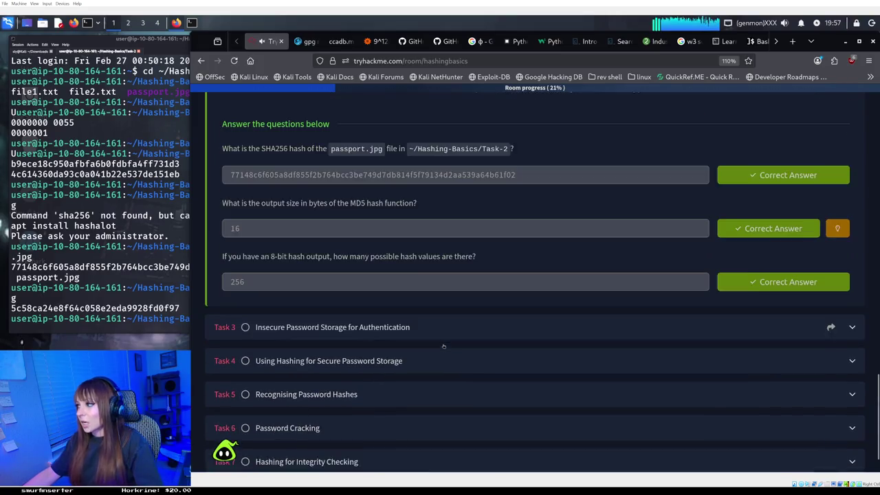
click(442, 324)
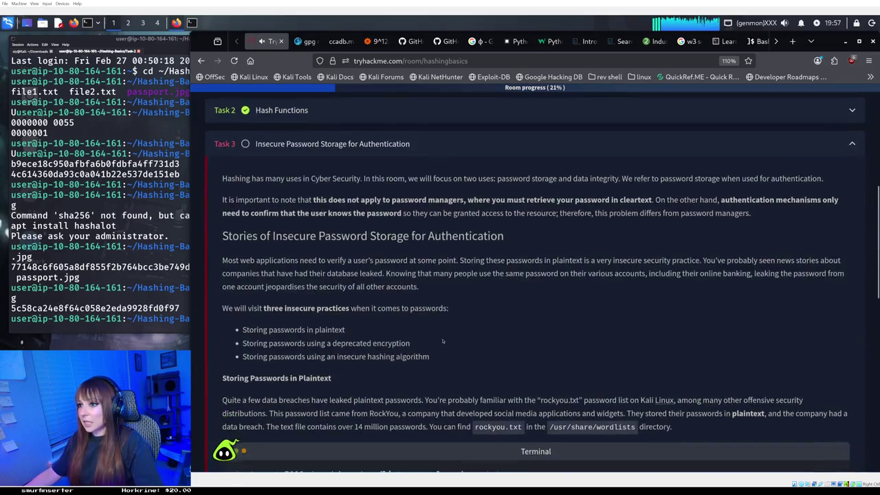
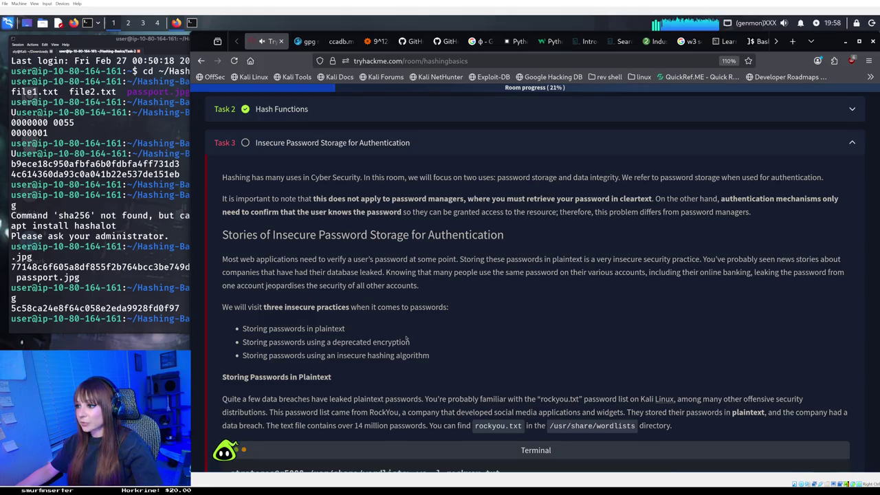
Scroll Task 3 down to the plaintext password storage reading and the rockyou.txt example
scroll(406, 339, down, 2)
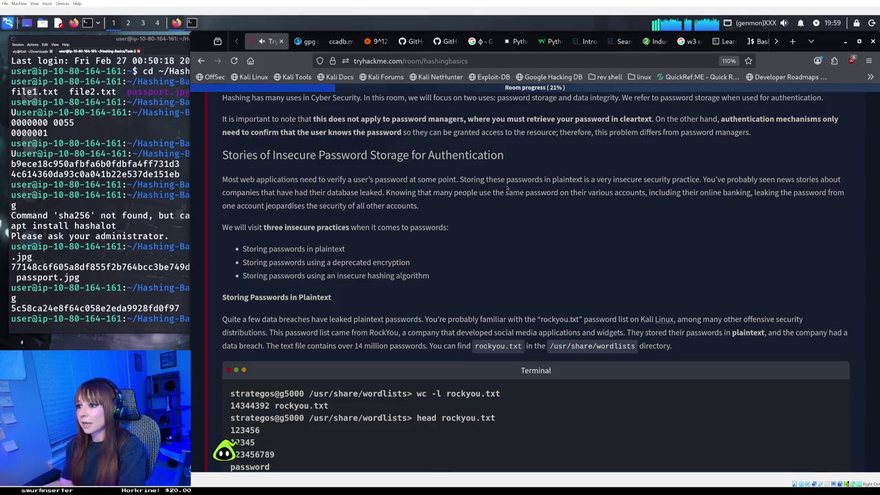
scroll(450, 212, down, 2)
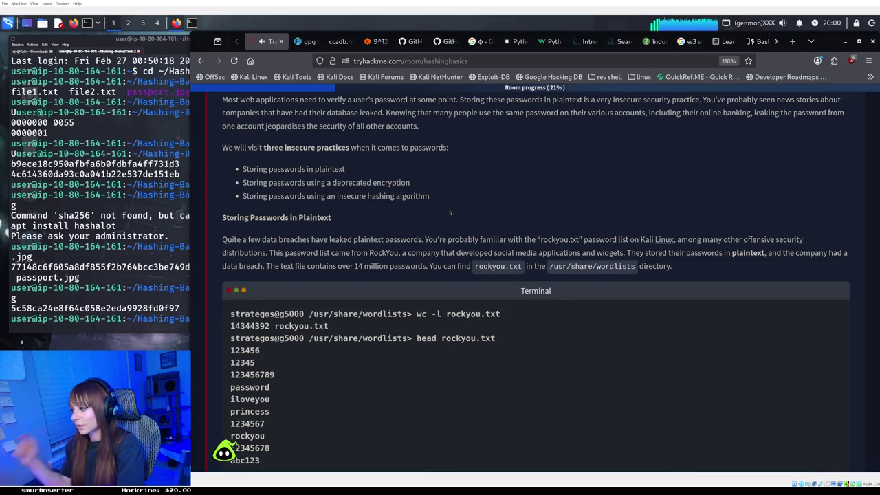
Scroll until the rockyou.txt Terminal box shows the wc -l line count and first ten passwords
scroll(450, 212, down, 1)
scroll(450, 212, down, 1)
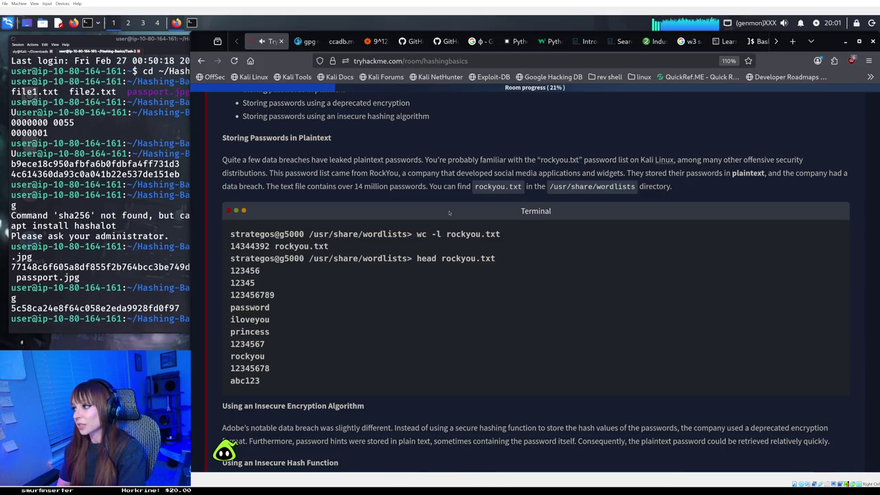
scroll(453, 213, down, 2)
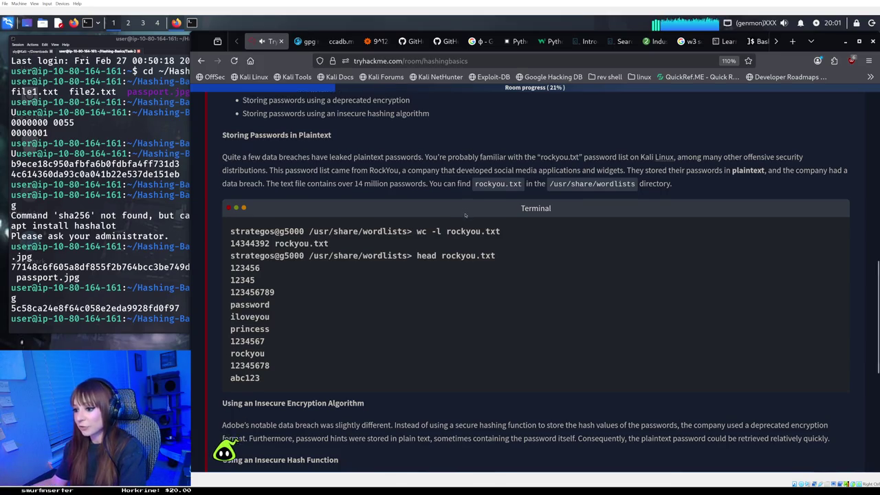
Scroll past the encryption and hashing sections to the question asking for rockyou.txt's 20th password
scroll(464, 215, down, 3)
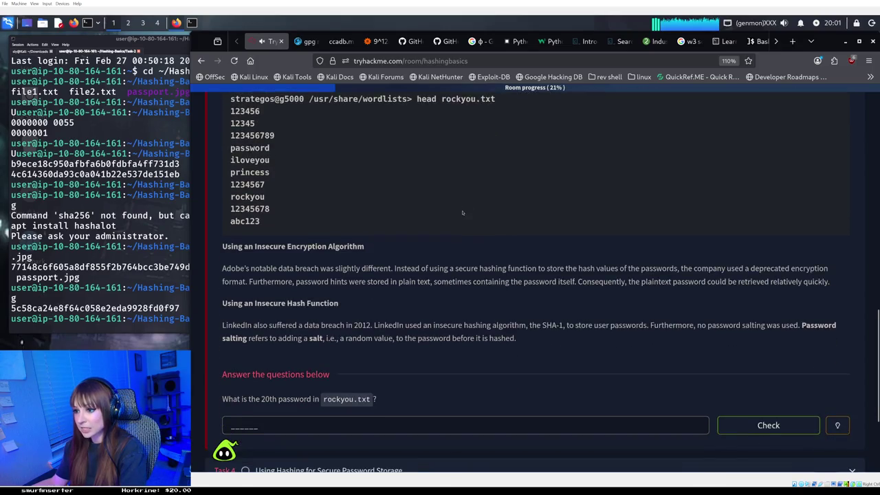
scroll(467, 213, down, 1)
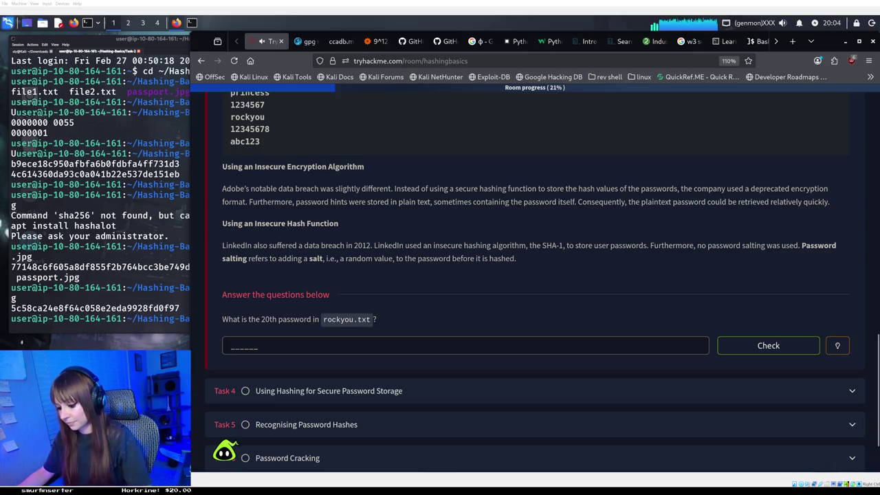
click(282, 345)
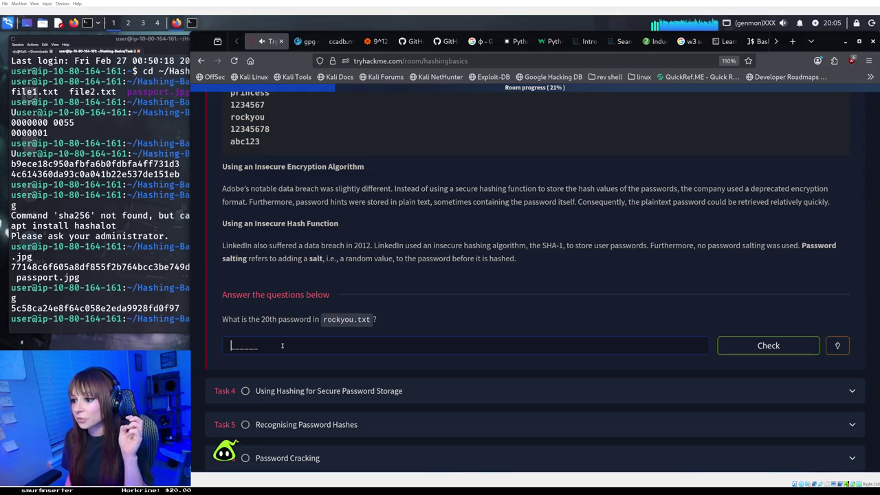
Bring the Kali terminal in front of the browser with Alt+Tab
key(alt+Tab)
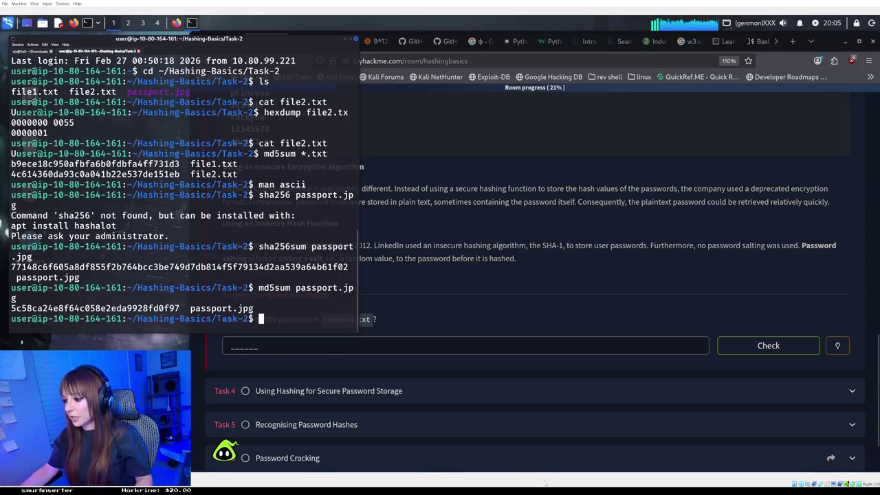
Consult the Tail + Head cheat-sheet note in Obsidian, then set the notes aside
key(alt+Tab)
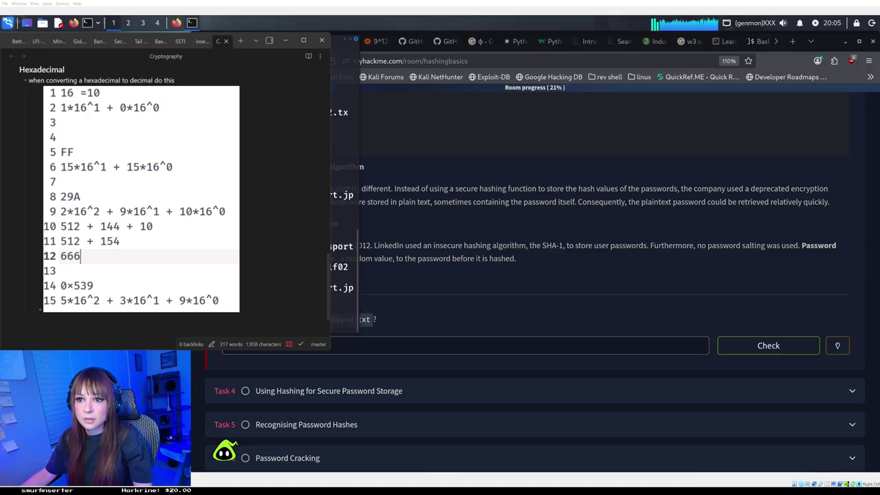
key(alt+Right)
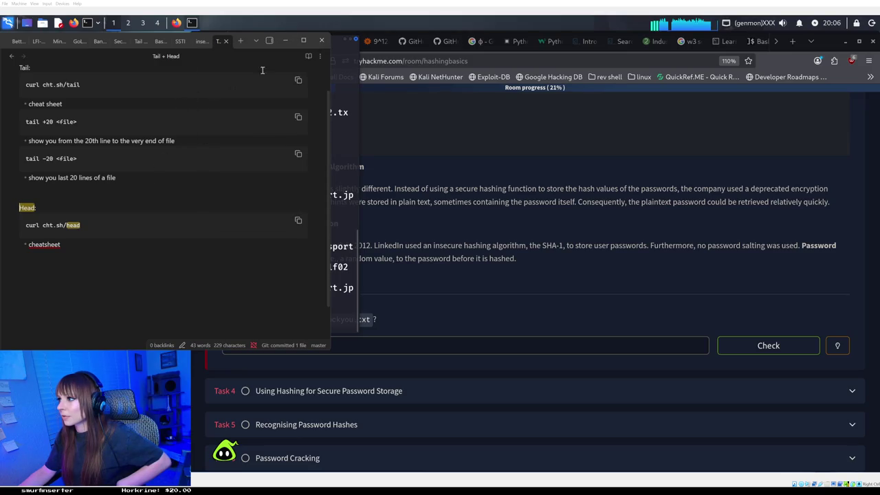
click(290, 41)
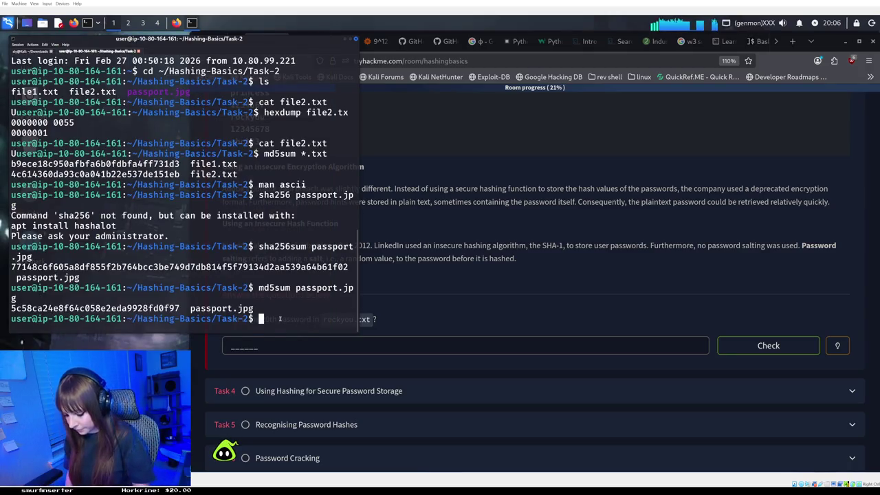
Enter head -h at the Kali terminal prompt without running it
text(head)
key(BackSpace)
key(BackSpace)
key(BackSpace)
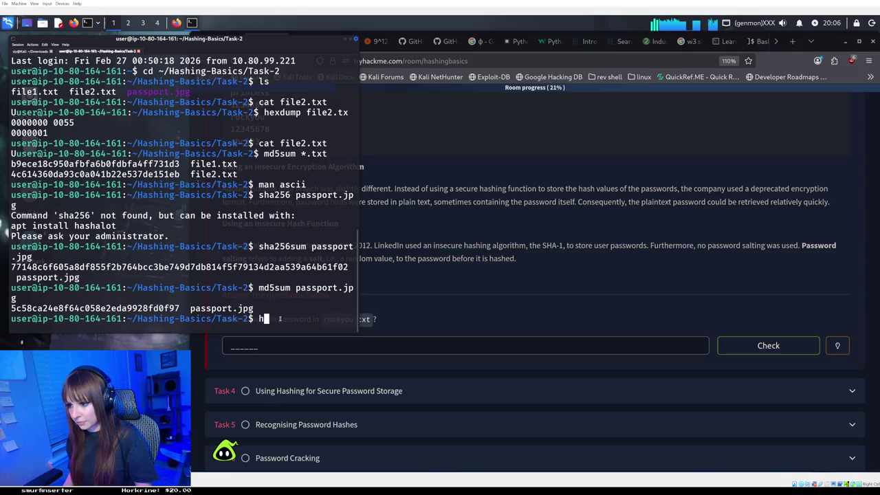
text(head)
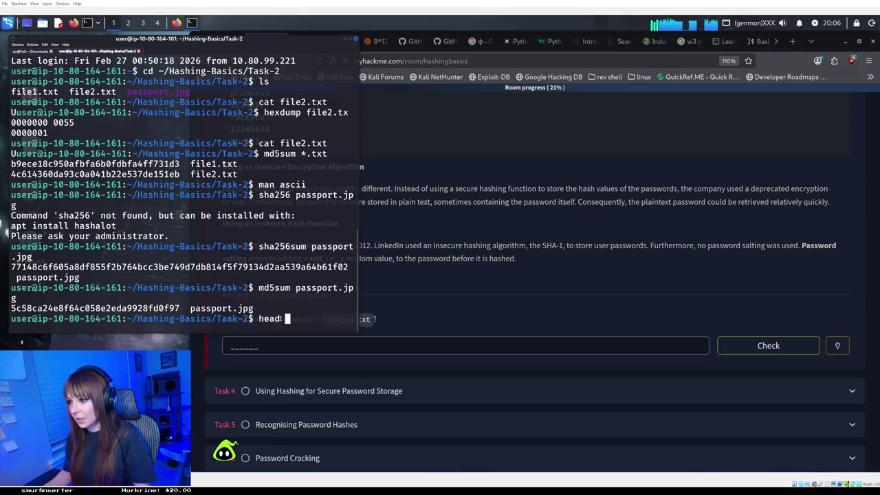
text( -h)
Glance back at the Tail + Head notes, then return to the terminal
key(alt+Tab)
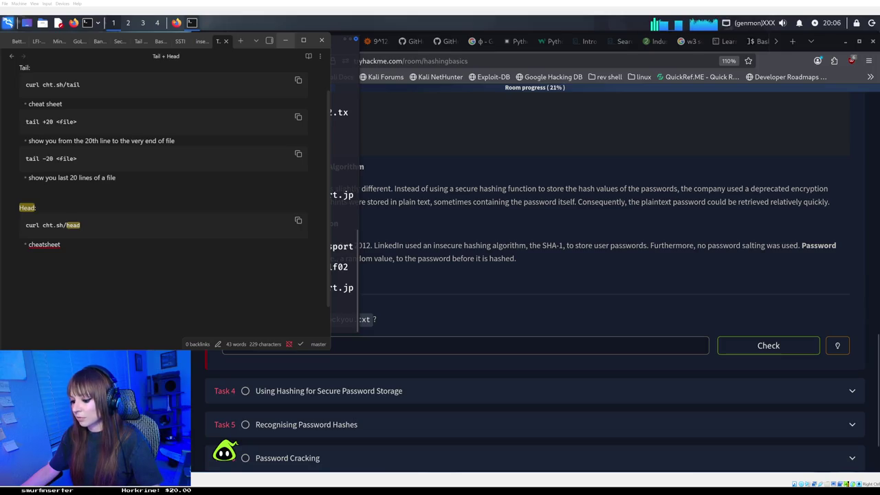
click(331, 329)
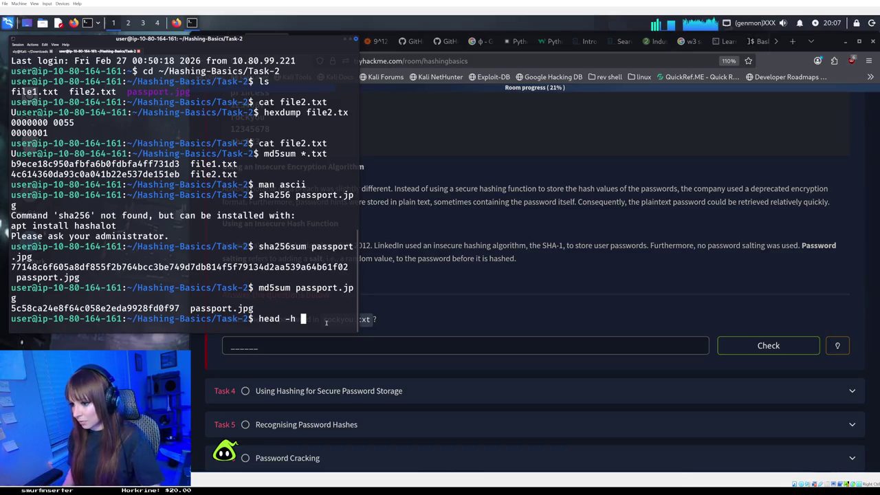
Run head -h, and after it is rejected as invalid, run head --help
key(Return)
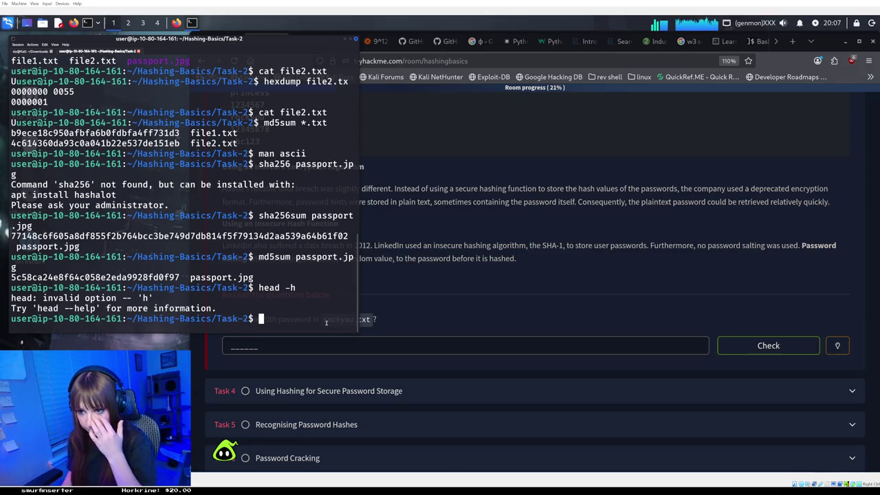
text(head --he)
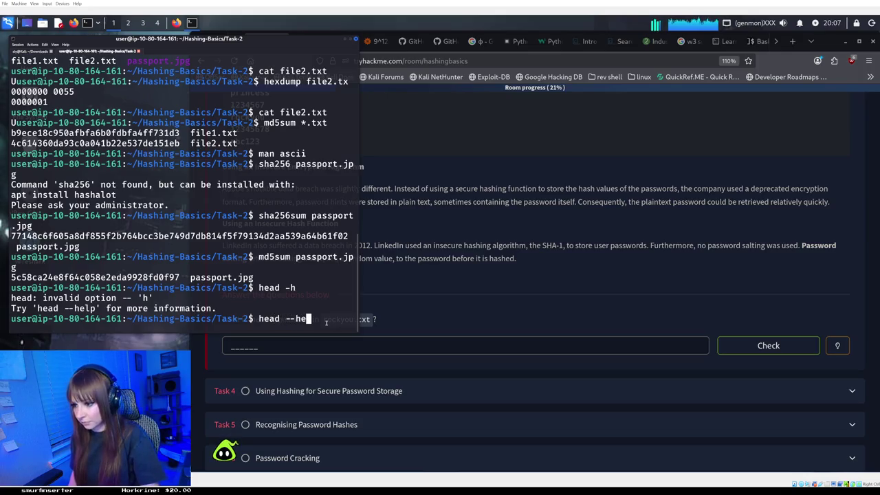
text(a)
key(BackSpace)
text(lp)
key(Return)
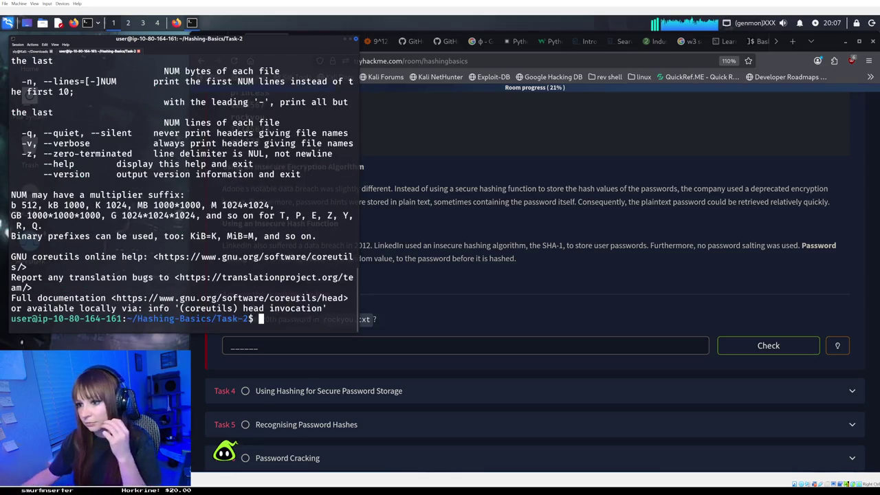
Scroll through the head --help output to find the -n, --lines option
scroll(288, 294, up, 2)
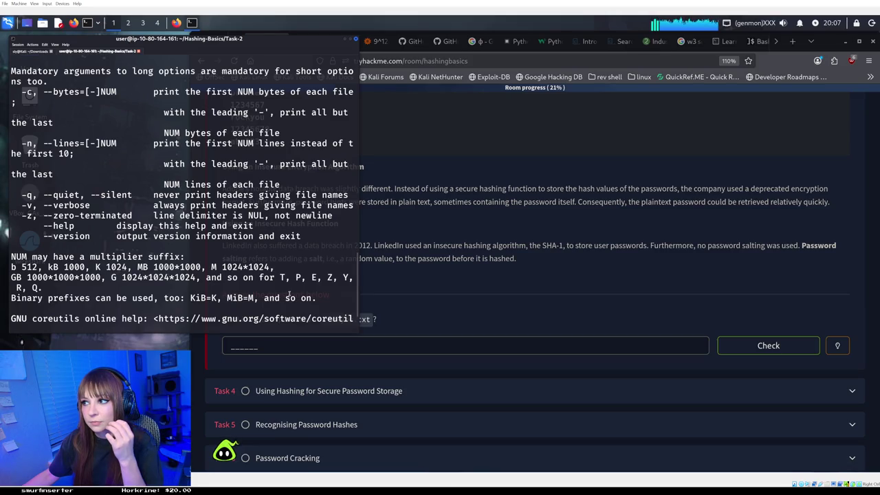
scroll(288, 294, down, 2)
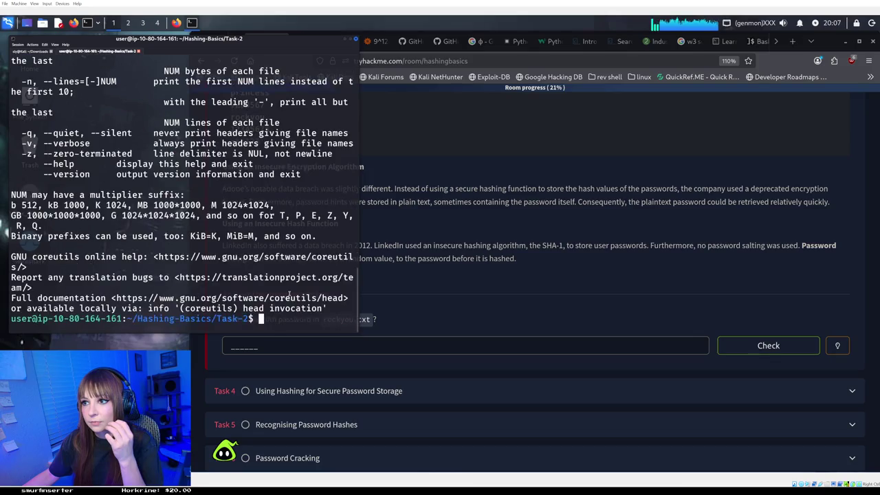
text(cat)
key(BackSpace)
key(BackSpace)
key(BackSpace)
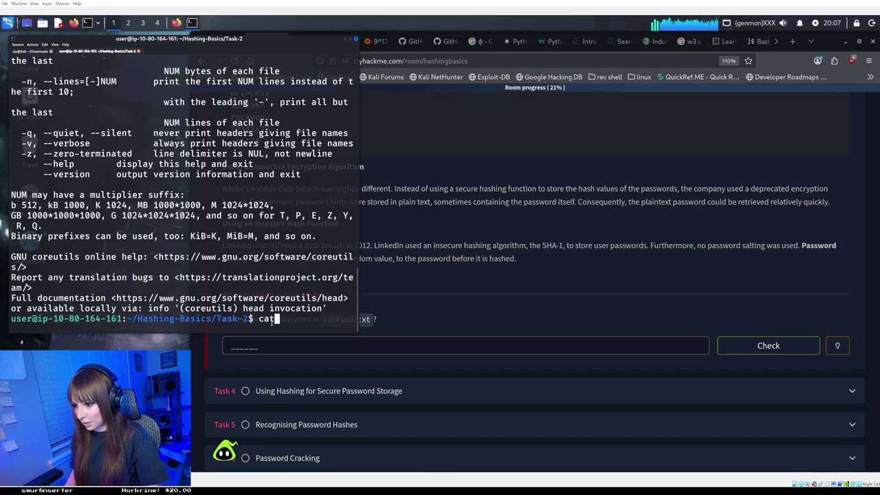
Run head -n 20 rockyou.txt to list the file's first 20 passwords
text(head rockyou.txt)
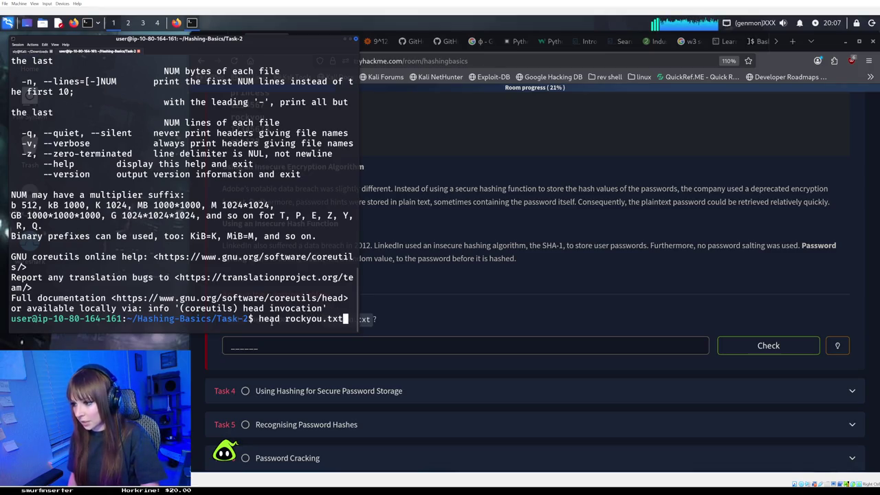
key(Left)
key(Left)
key(Left)
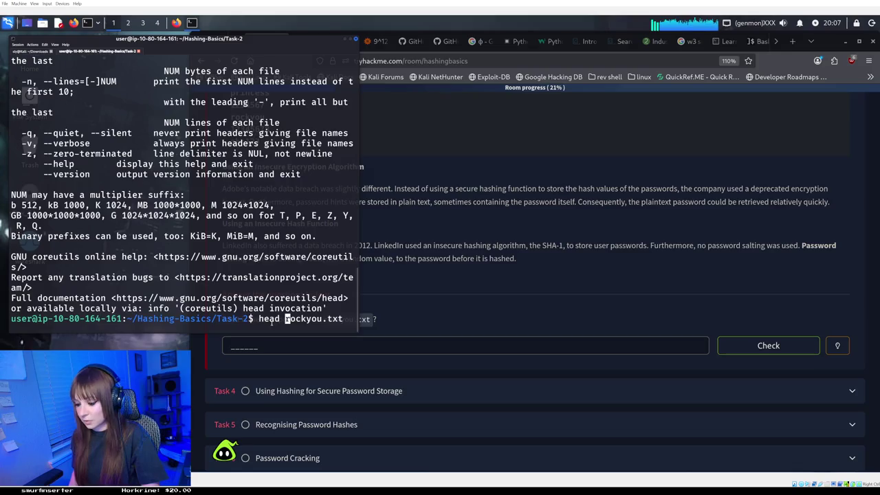
text(-n )
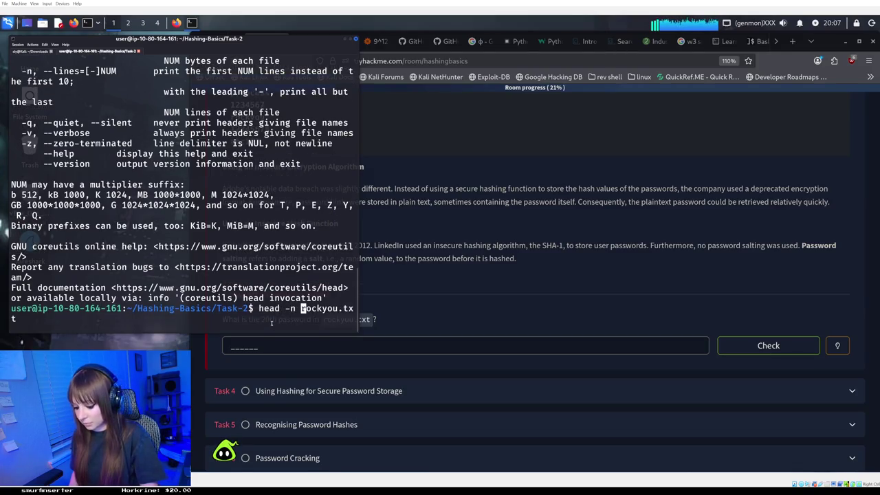
text(20)
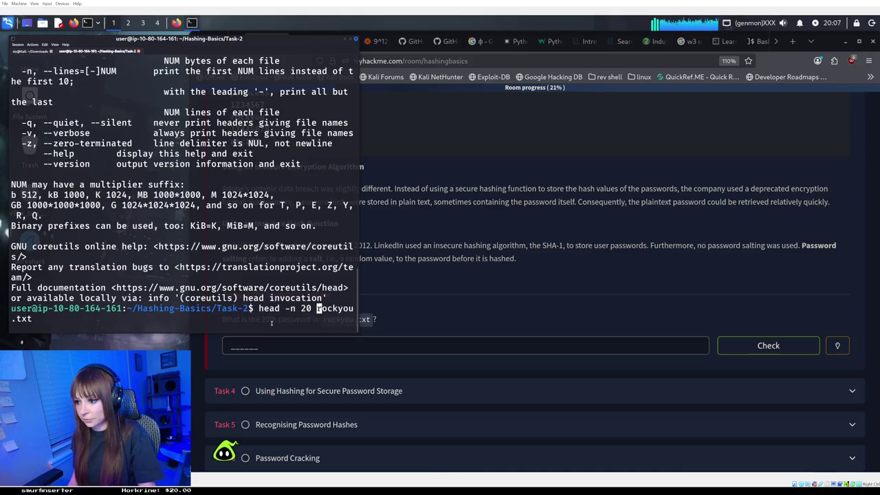
key(Return)
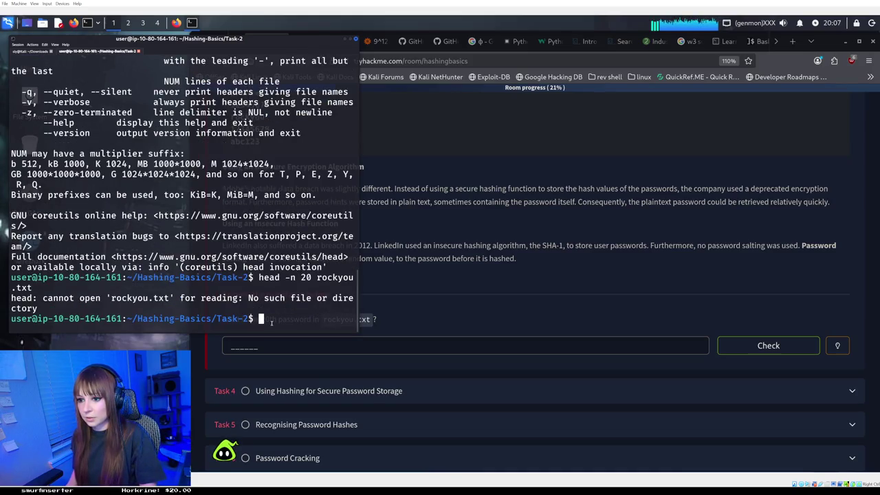